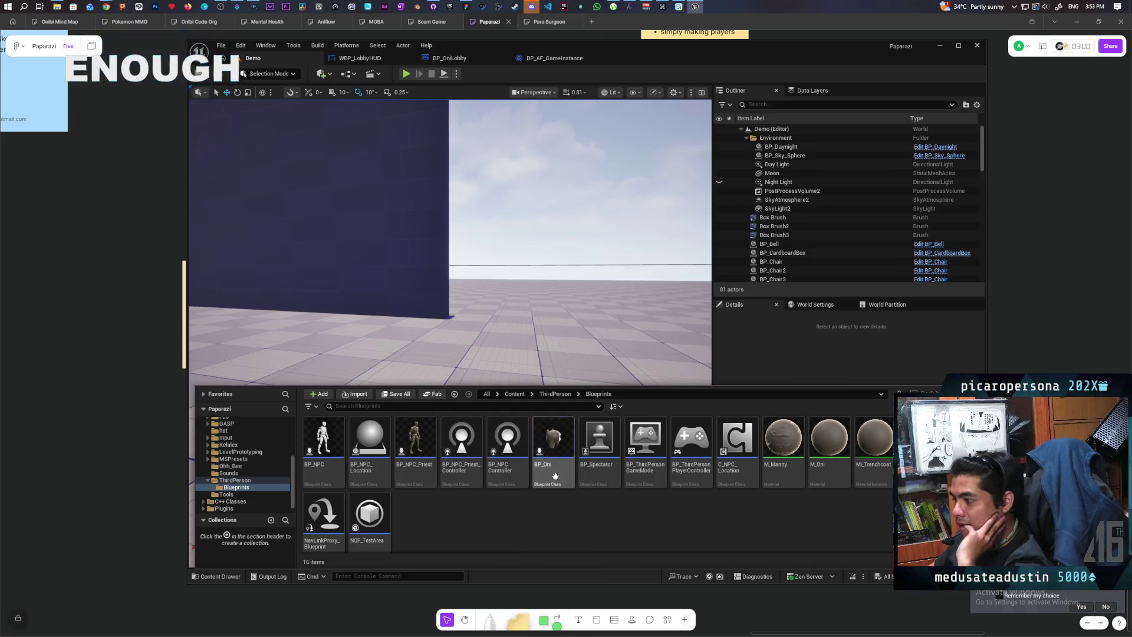
Open the BP_NPCController Blueprint, then switch to the FigJam disguise and sight-breaking board.
click(507, 454)
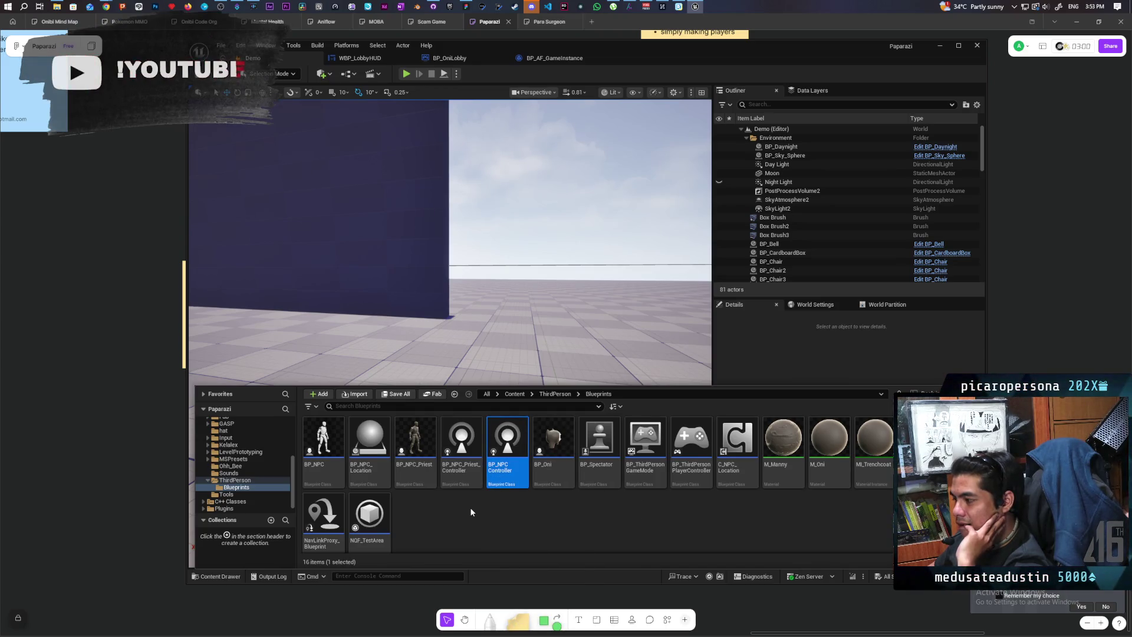
double_click(505, 473)
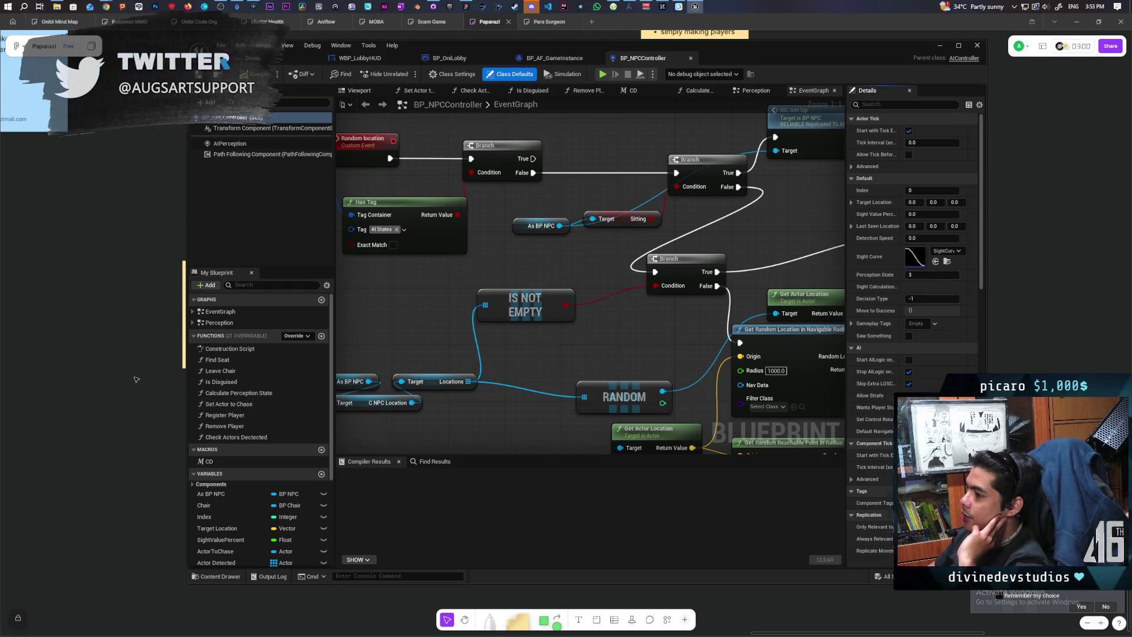
key(alt+Tab)
scroll(531, 451, up, 2)
scroll(530, 451, down, 3)
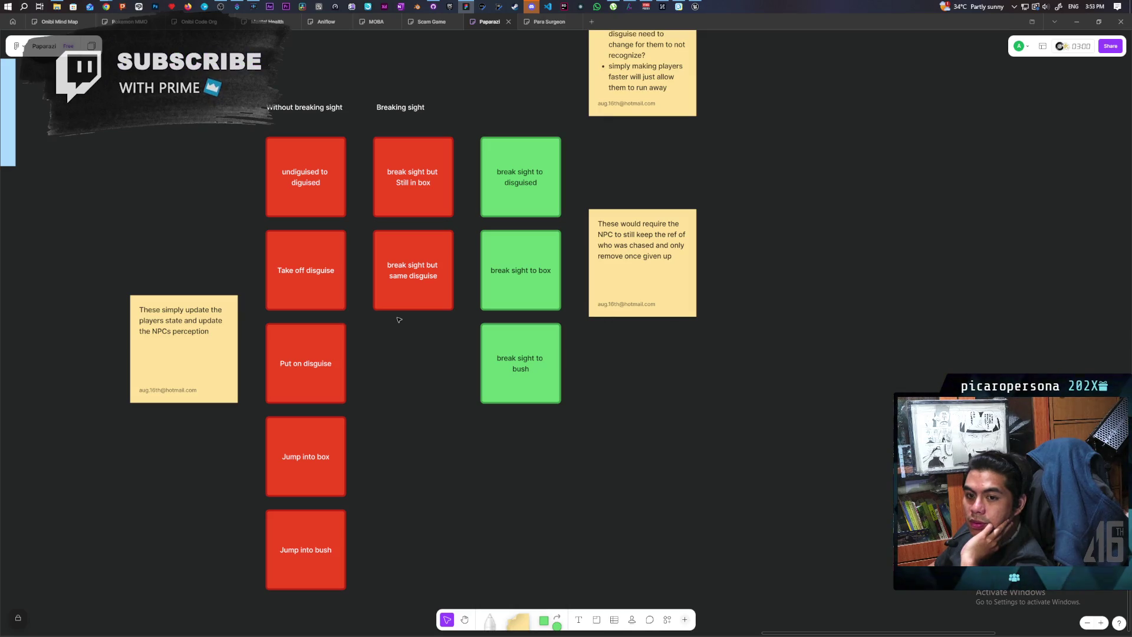
Pan the FigJam board across the disguise cards, then return to the BP_NPCController EventGraph.
mouse_move(415, 394)
mouse_down()
mouse_move(480, 359)
mouse_move(476, 369)
mouse_up()
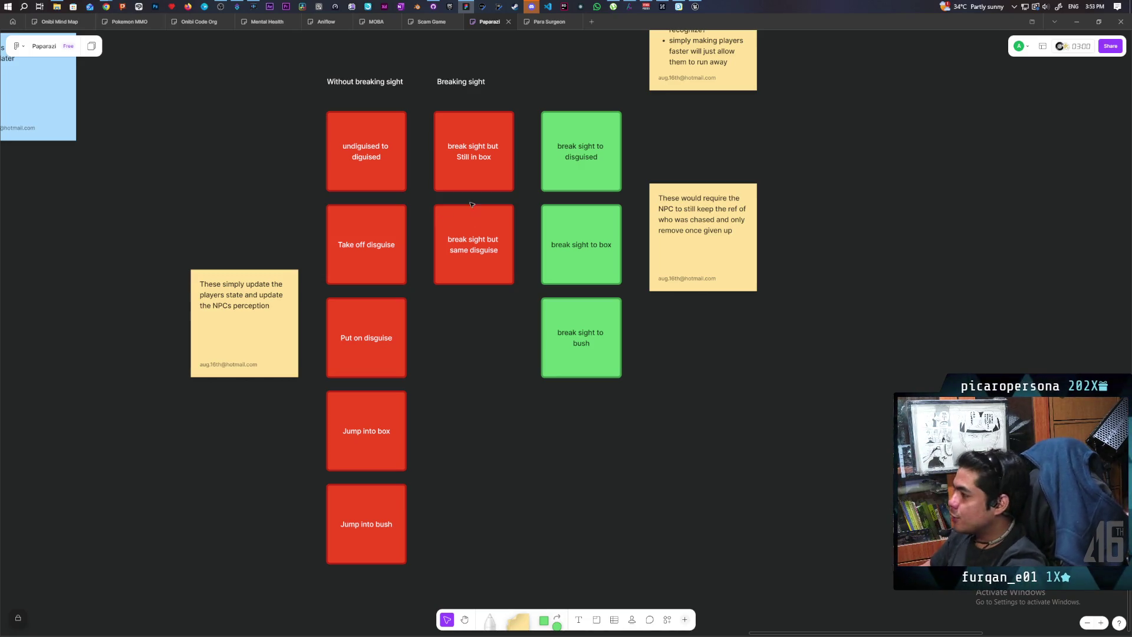
click(696, 7)
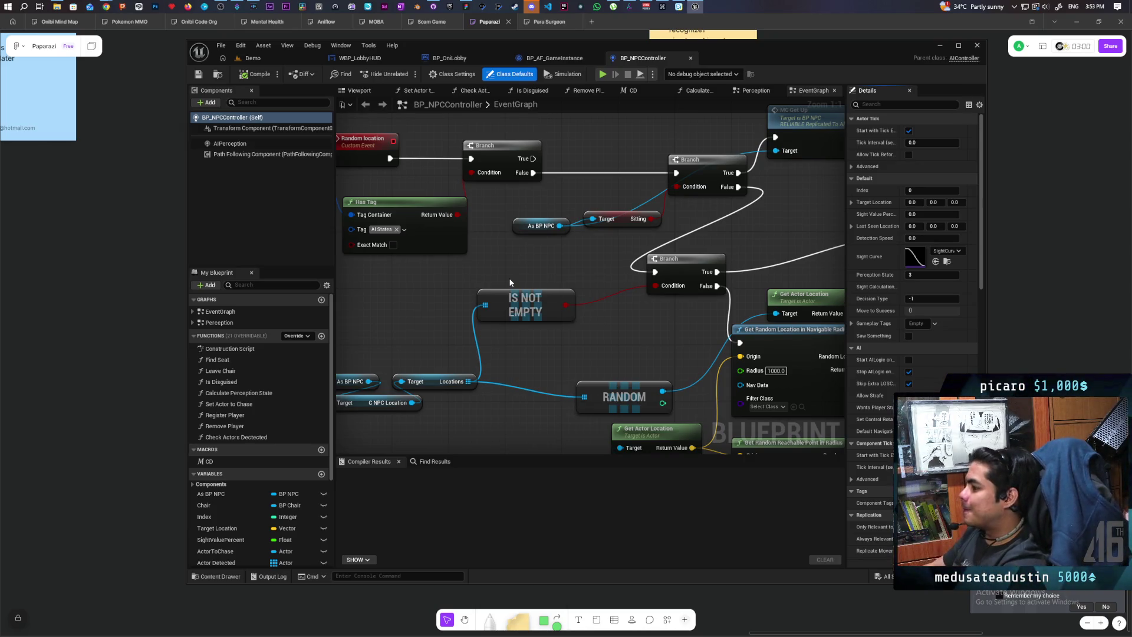
Zoom out of the EventGraph and switch to the Perception graph.
scroll(501, 264, down, 4)
scroll(501, 263, down, 3)
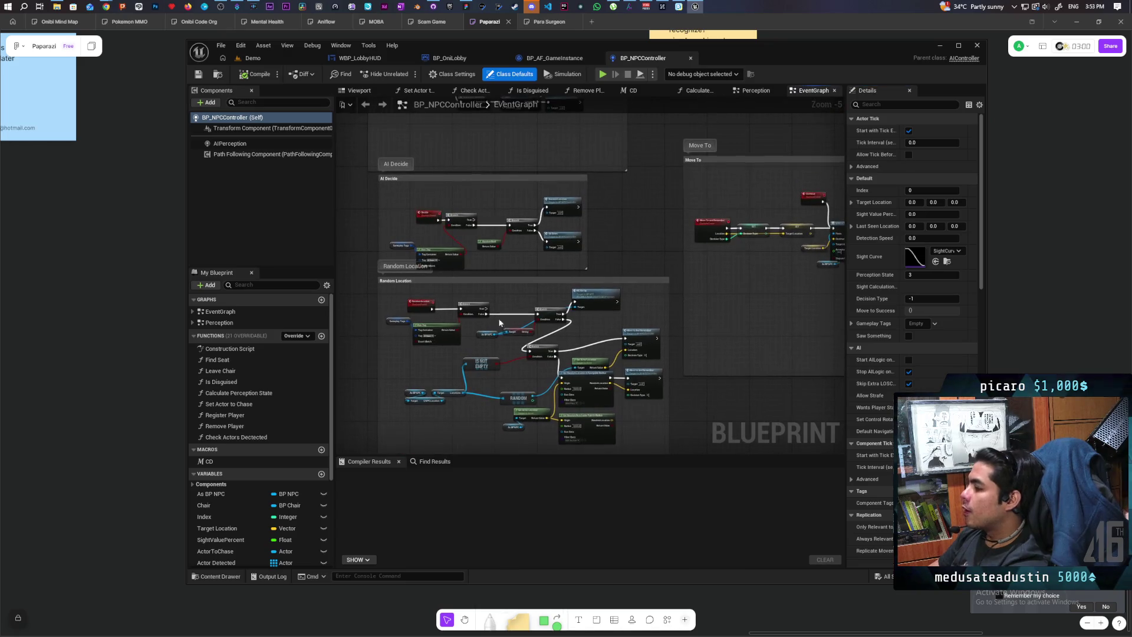
scroll(605, 252, down, 2)
mouse_move(605, 252)
mouse_down()
mouse_move(566, 311)
mouse_move(558, 218)
mouse_move(517, 277)
mouse_up()
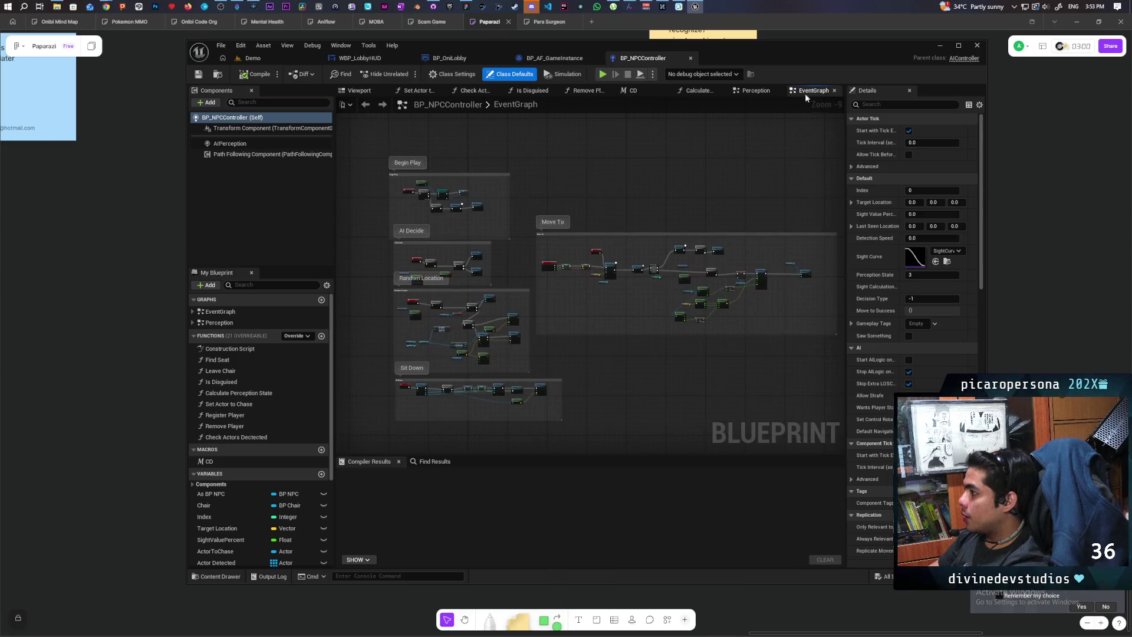
click(755, 90)
scroll(606, 186, up, 5)
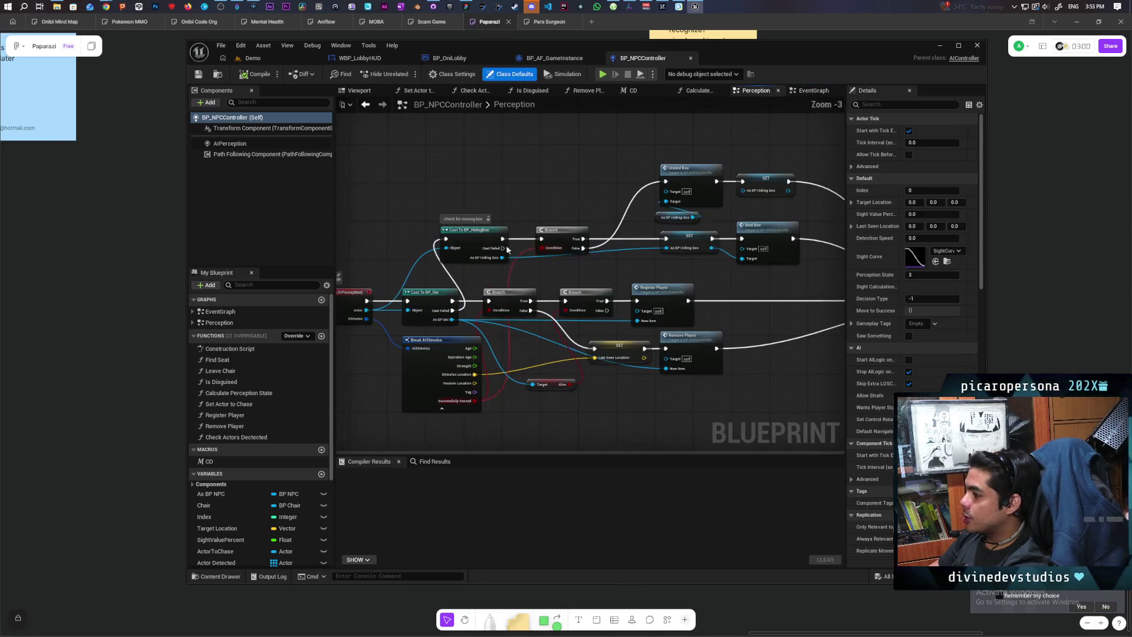
scroll(528, 206, down, 4)
Maximize the editor and select the Cast To BP_Oni and On Target Perception Updated nodes.
double_click(780, 55)
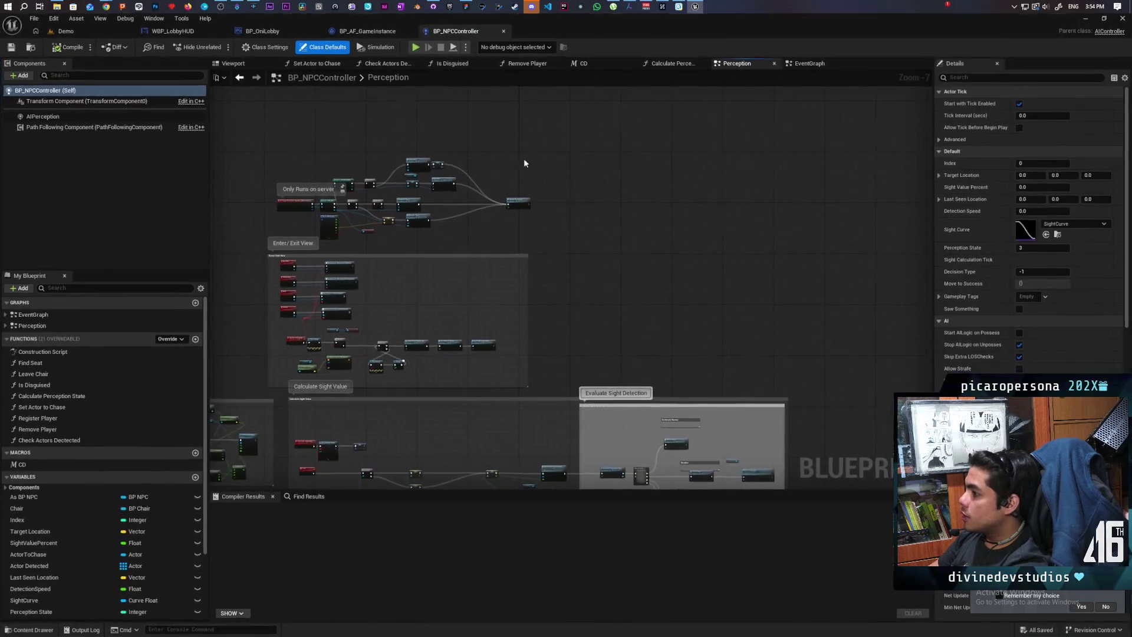
scroll(523, 158, up, 5)
drag(498, 152, 536, 127)
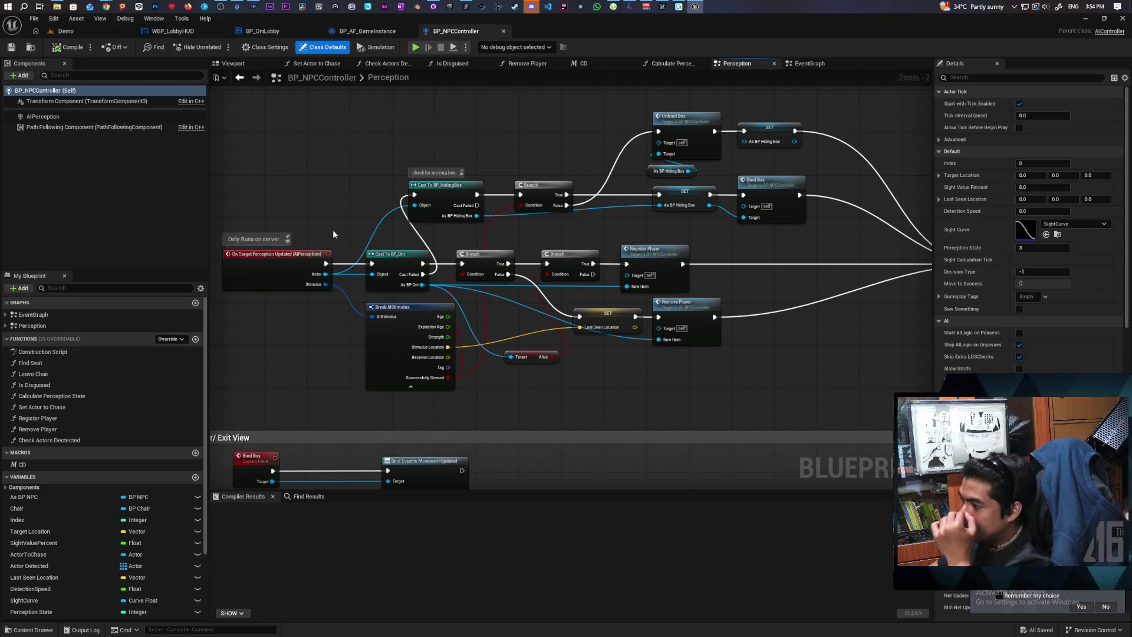
drag(365, 236, 401, 285)
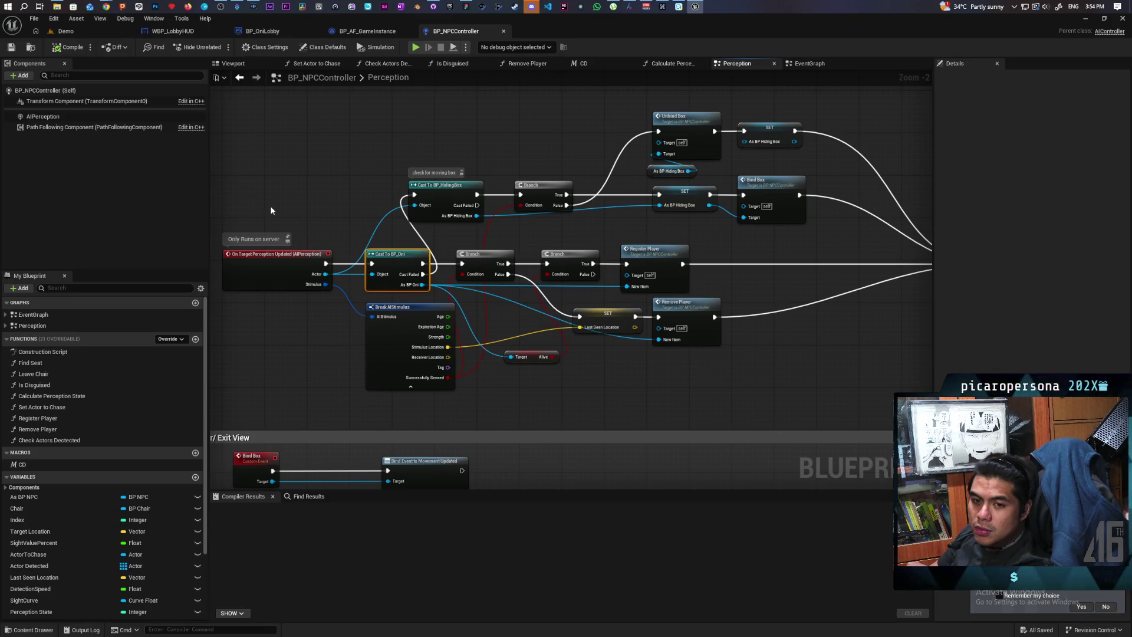
click(424, 215)
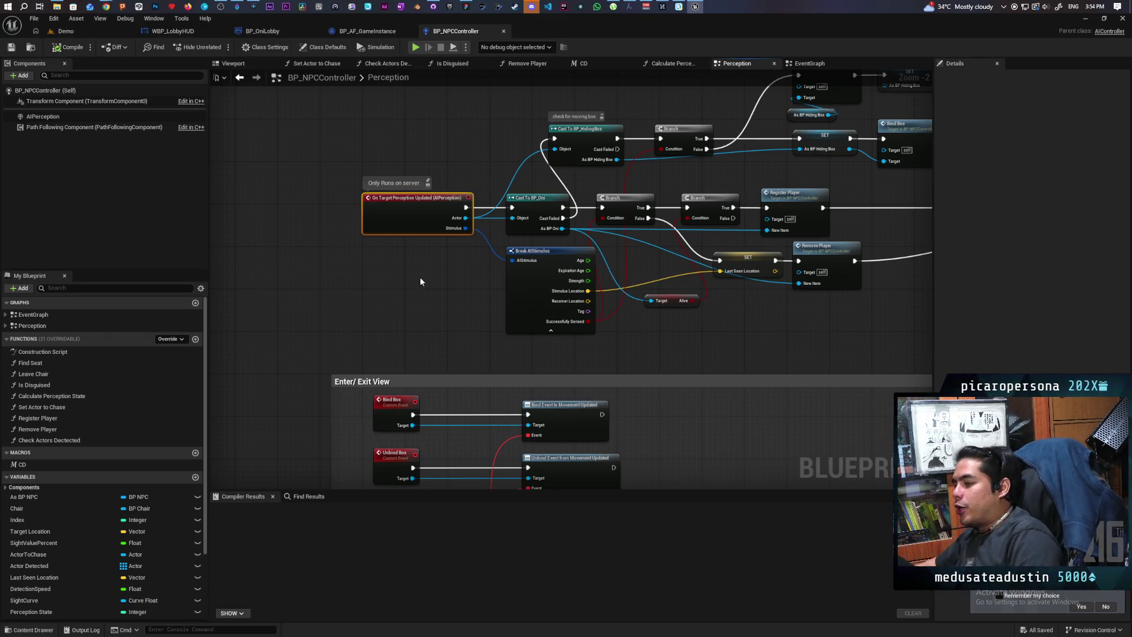
Move the Branch node up beside Cast To BP_HidingBox.
mouse_move(801, 305)
mouse_down()
mouse_move(660, 377)
mouse_move(619, 372)
mouse_move(624, 328)
mouse_up()
scroll(462, 308, up, 2)
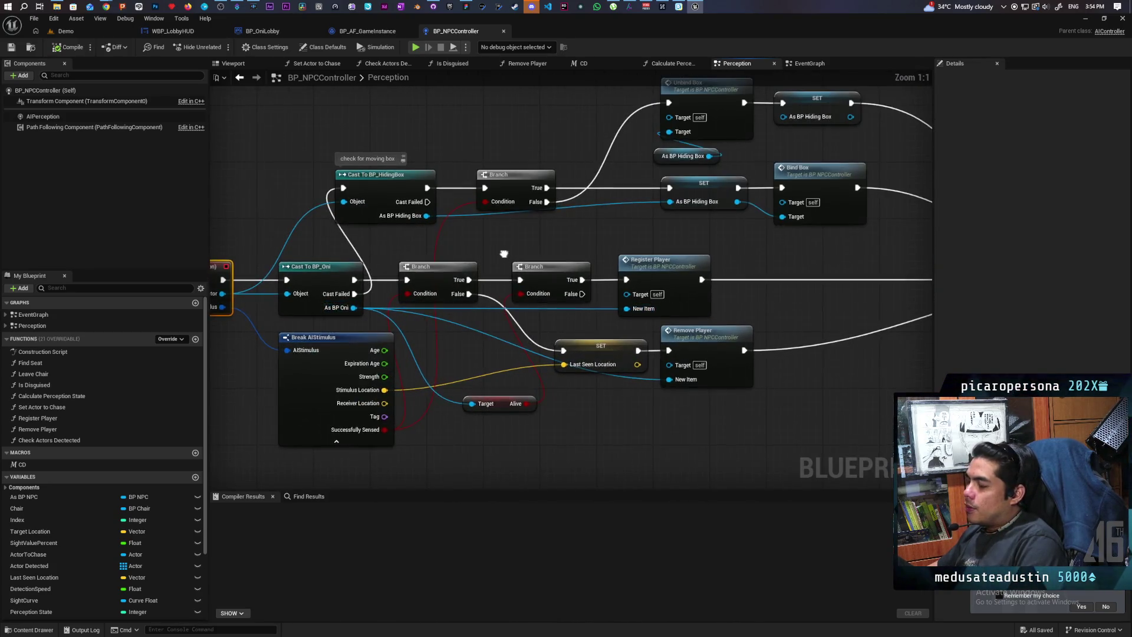
drag(499, 263, 563, 291)
click(359, 267)
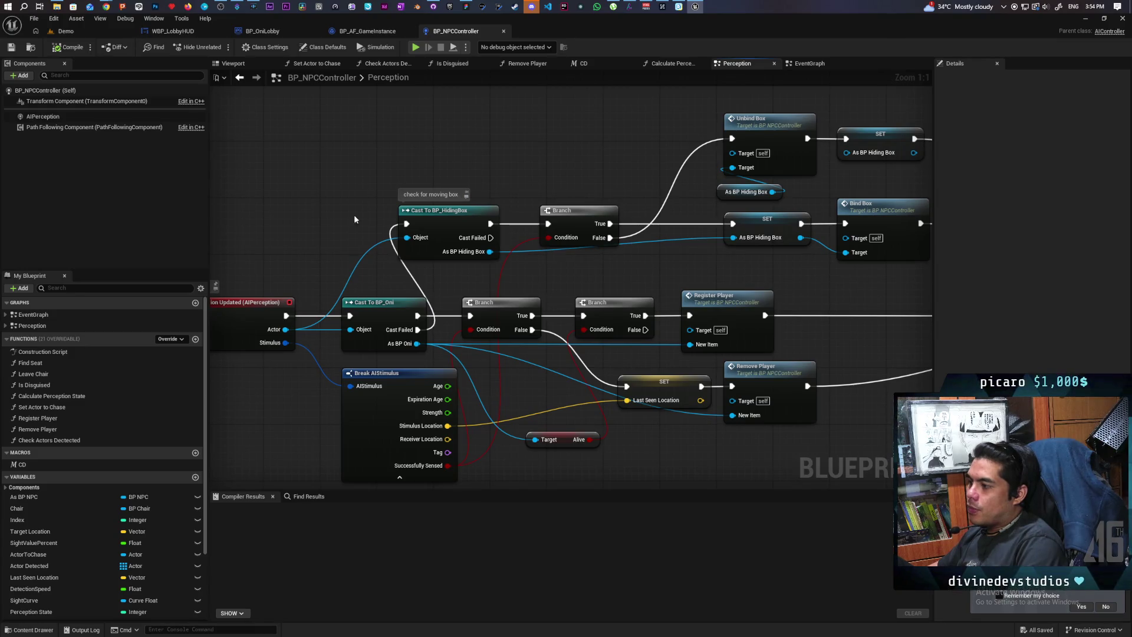
mouse_move(358, 173)
mouse_down()
mouse_move(457, 239)
mouse_move(463, 185)
mouse_move(451, 174)
mouse_up()
drag(582, 227, 576, 150)
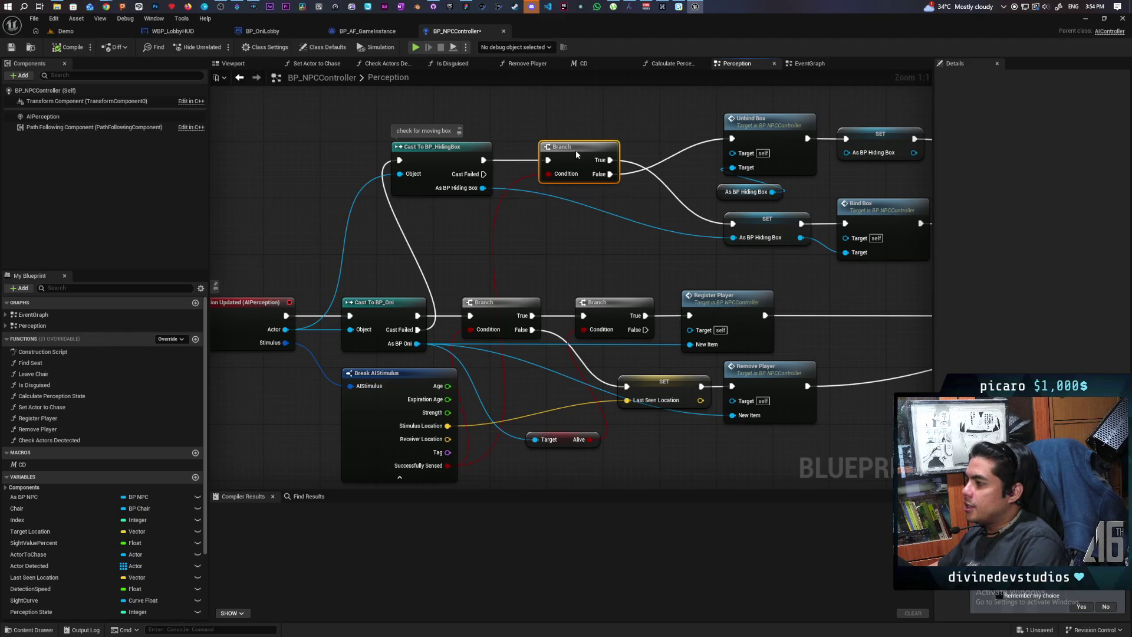
Shift the Break AIStimulus node slightly left and clear the selection.
mouse_move(420, 276)
mouse_down()
mouse_move(499, 252)
mouse_move(440, 266)
mouse_up()
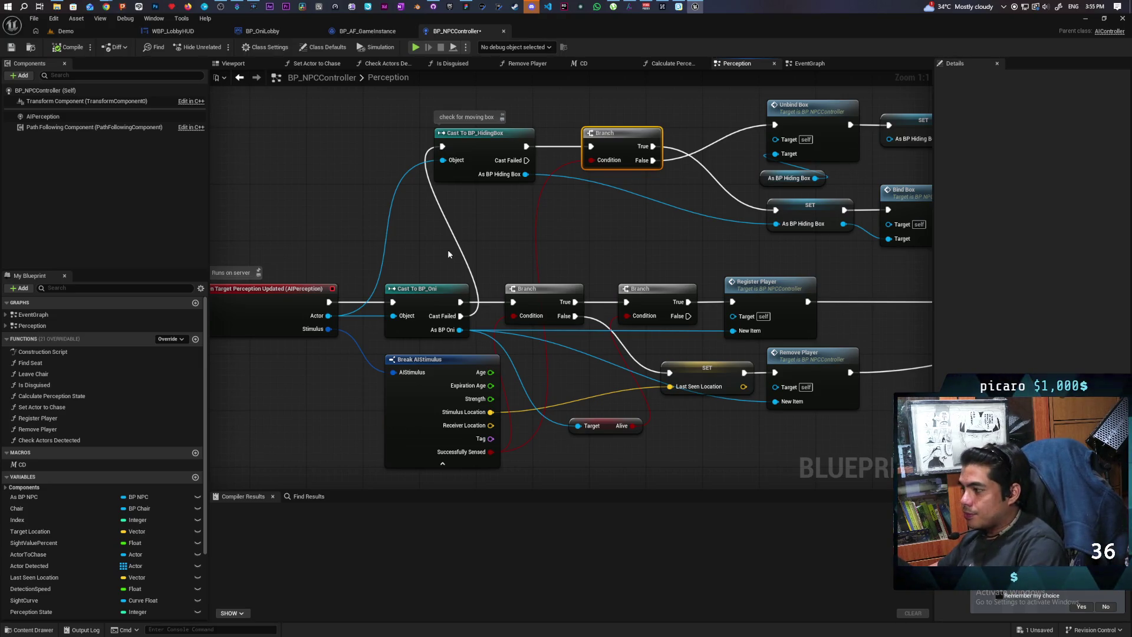
mouse_move(599, 260)
mouse_down()
mouse_move(523, 265)
mouse_move(575, 270)
mouse_move(581, 232)
mouse_move(523, 223)
mouse_move(472, 197)
mouse_move(434, 265)
mouse_move(681, 306)
mouse_move(759, 297)
mouse_move(670, 282)
mouse_move(521, 188)
mouse_up()
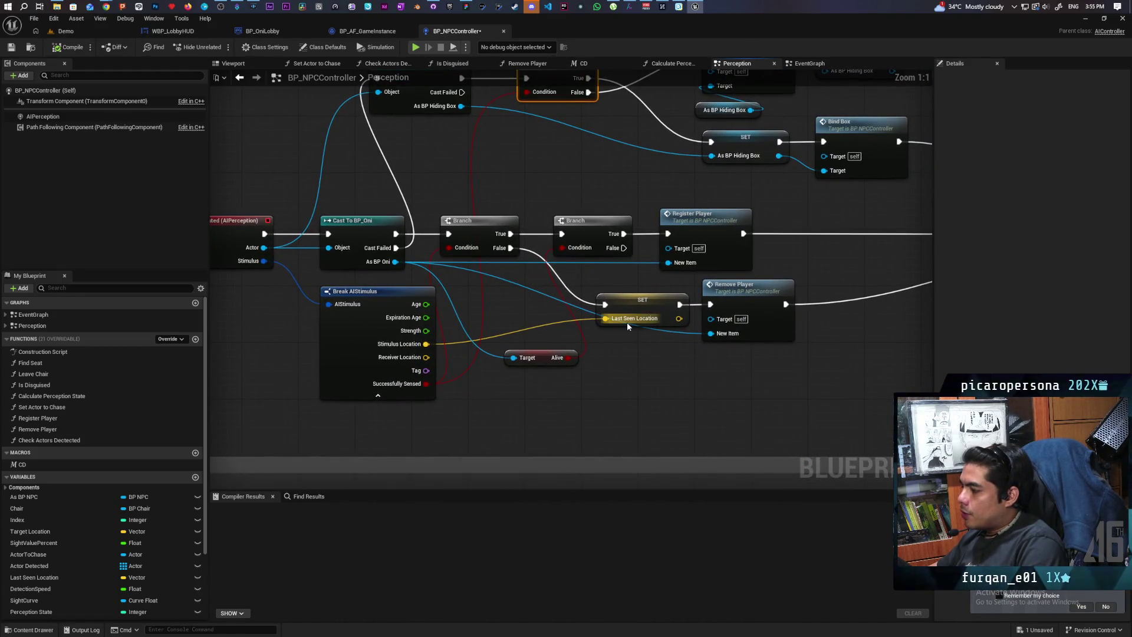
drag(610, 344, 659, 289)
drag(504, 316, 604, 308)
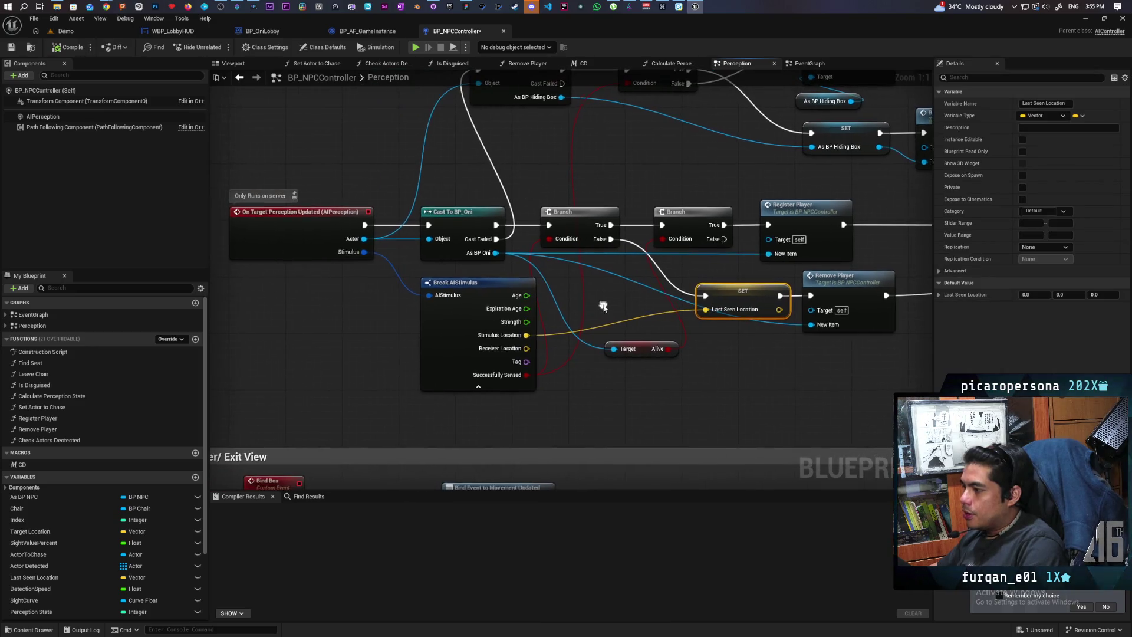
drag(486, 291, 465, 291)
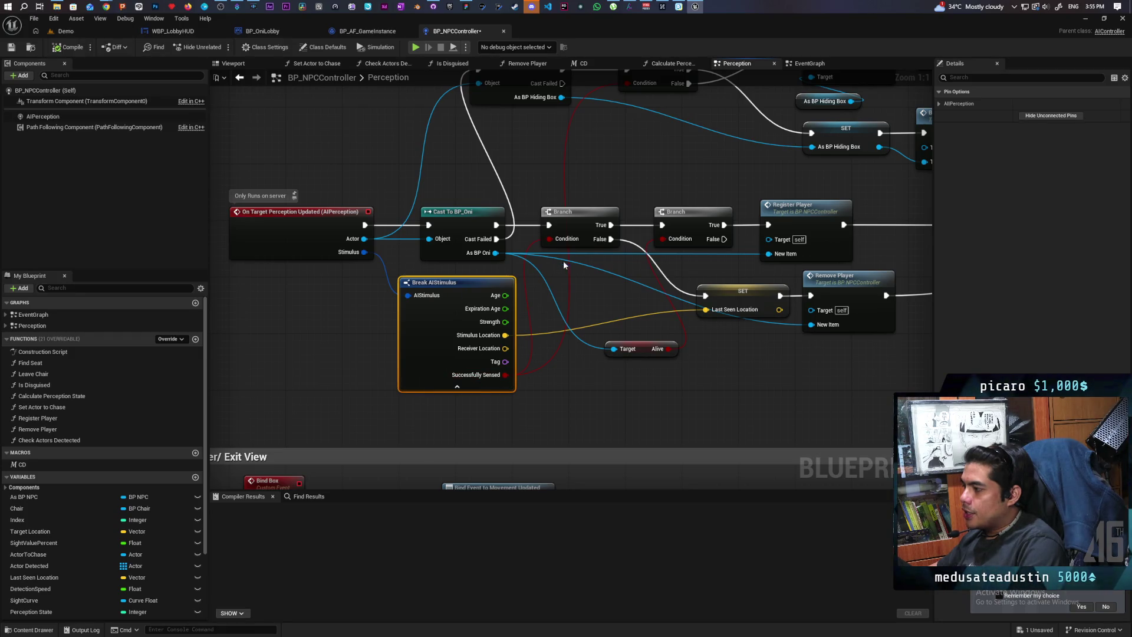
scroll(753, 353, down, 1)
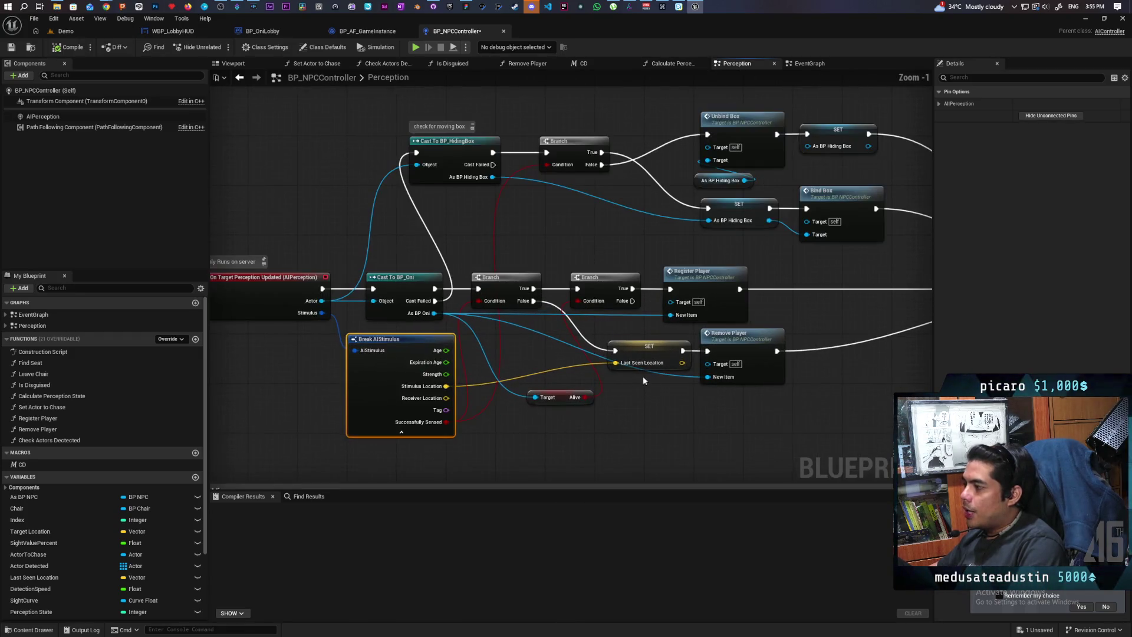
click(611, 394)
Move the Target Alive getter up-left beside the Cast To BP_Oni outputs.
drag(631, 391, 648, 354)
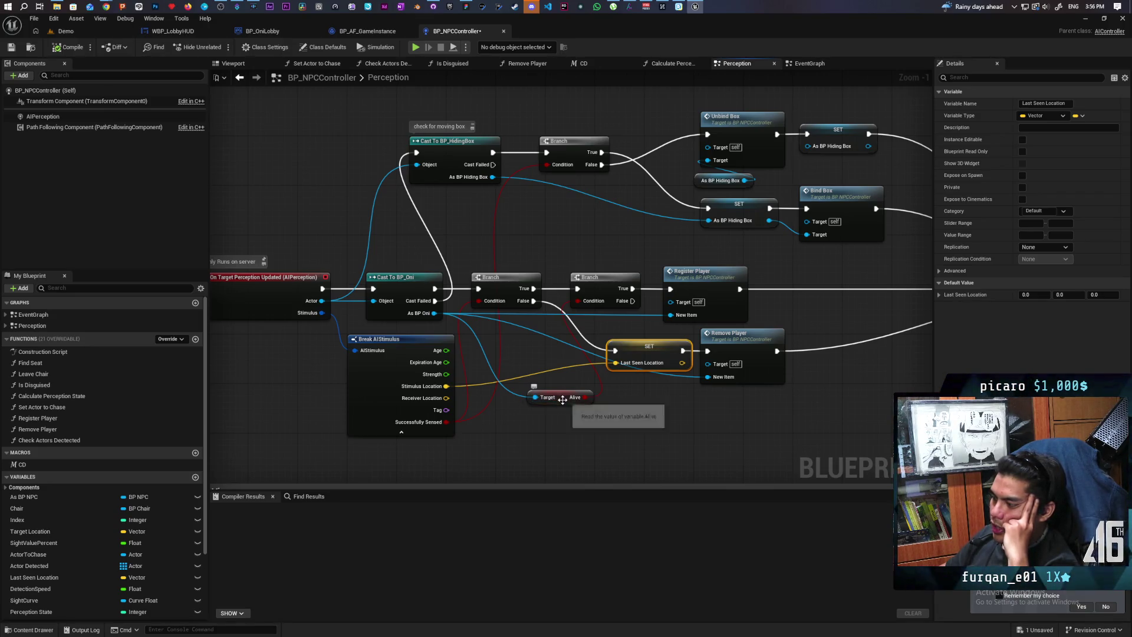
drag(558, 402, 519, 347)
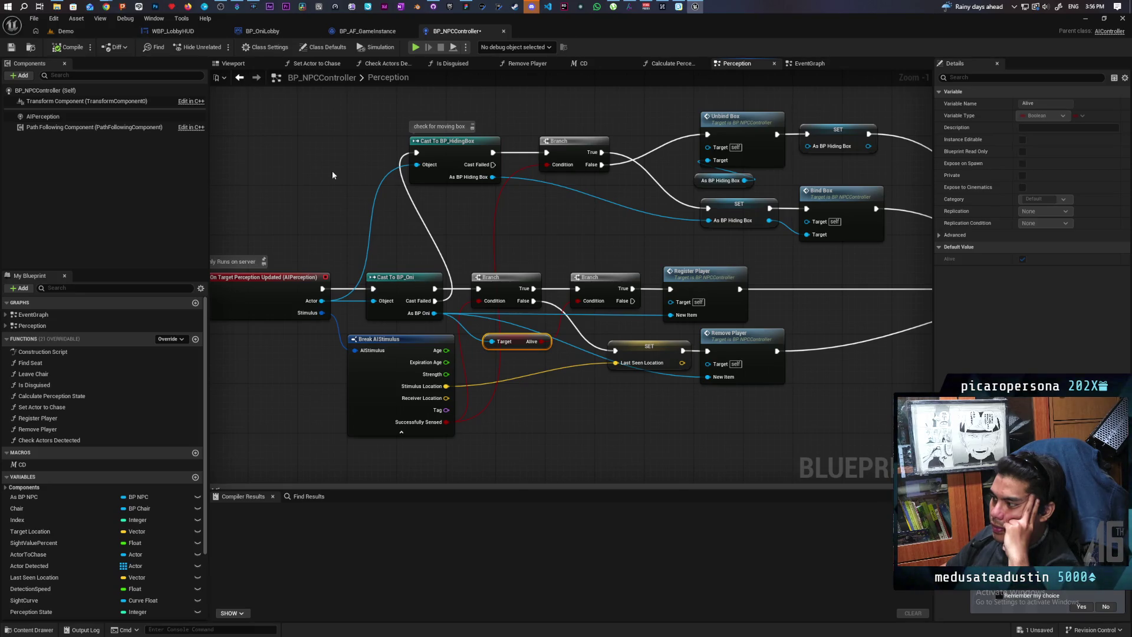
mouse_move(577, 225)
mouse_down()
mouse_move(324, 232)
mouse_move(283, 257)
mouse_move(313, 271)
mouse_up()
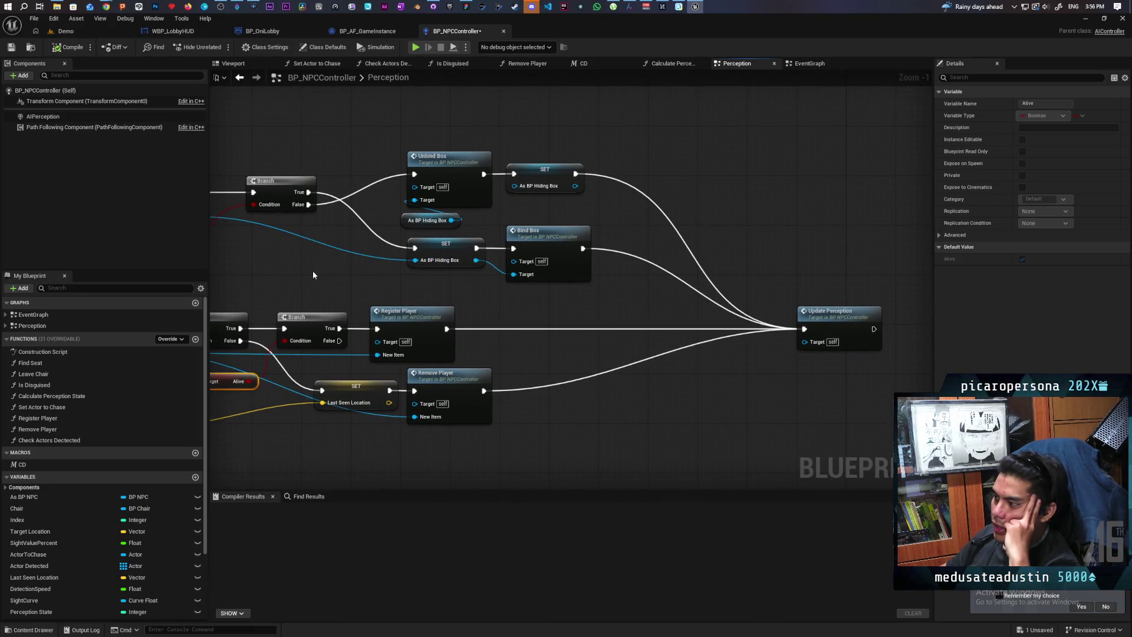
Move the SET and Bind Box nodes to the top and the Unbind Box group down-left, then switch to the Paparazzi whiteboard.
mouse_move(435, 285)
mouse_down()
mouse_move(629, 262)
mouse_move(526, 296)
mouse_move(550, 187)
mouse_up()
drag(490, 259, 684, 313)
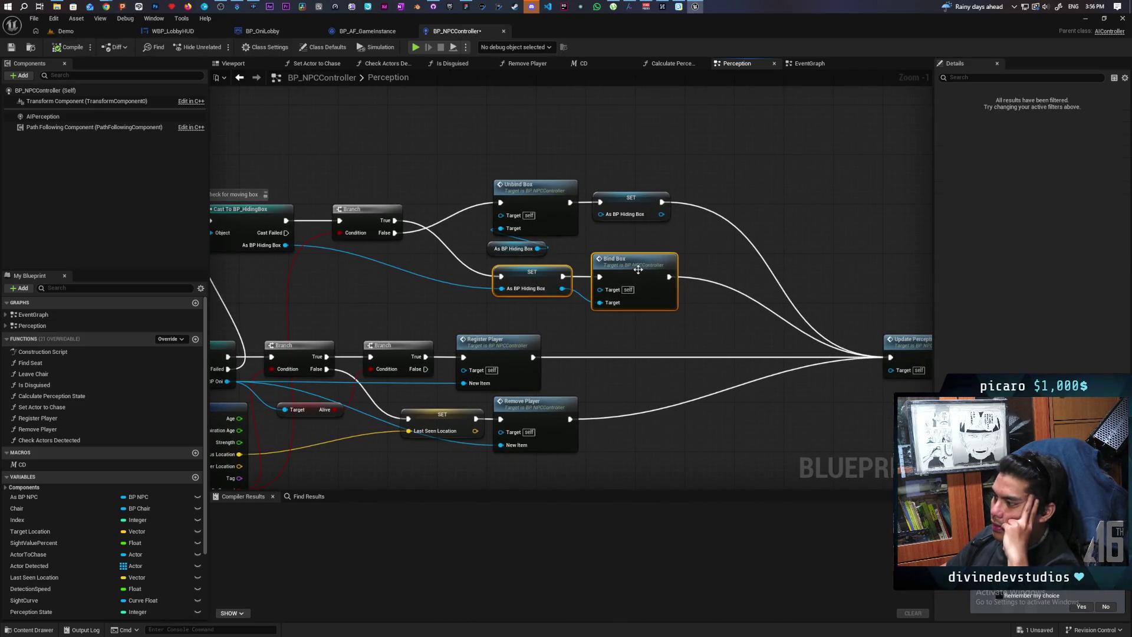
drag(639, 264, 634, 116)
drag(677, 177, 530, 253)
mouse_move(535, 201)
mouse_down()
mouse_move(533, 233)
mouse_move(516, 239)
mouse_move(523, 224)
mouse_up()
click(613, 309)
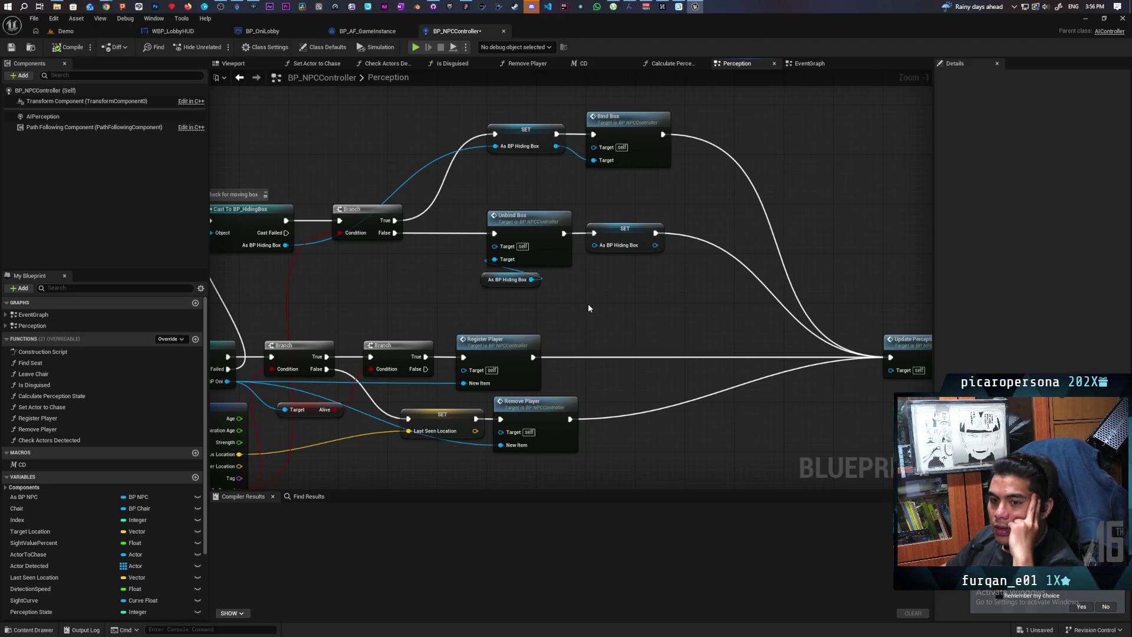
mouse_move(509, 317)
mouse_down()
mouse_move(791, 270)
mouse_move(565, 320)
mouse_up()
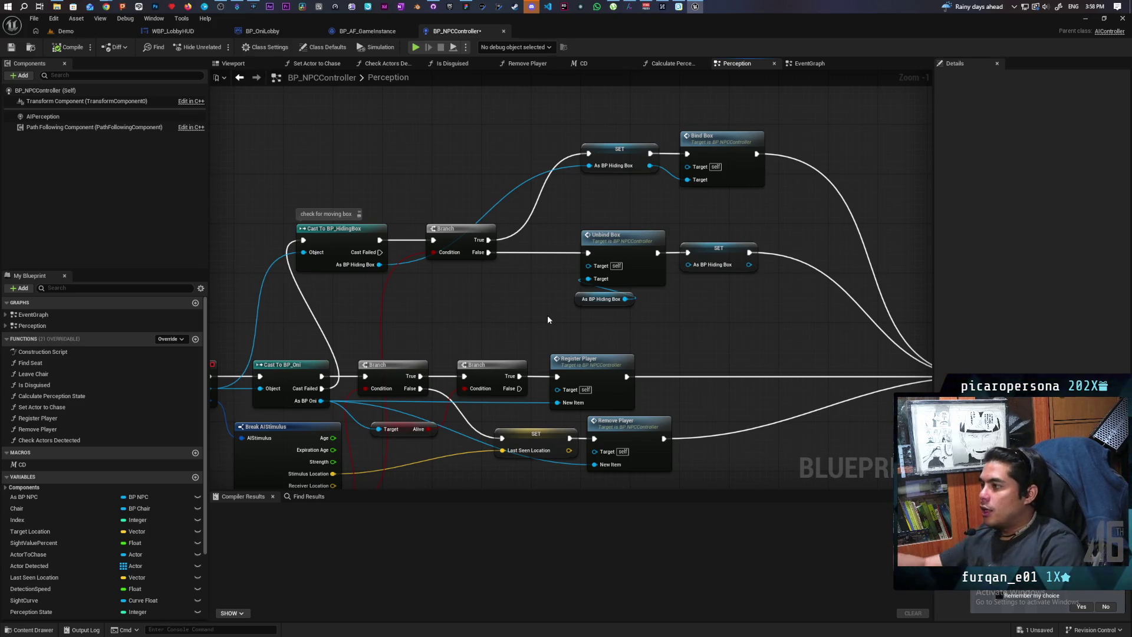
click(465, 7)
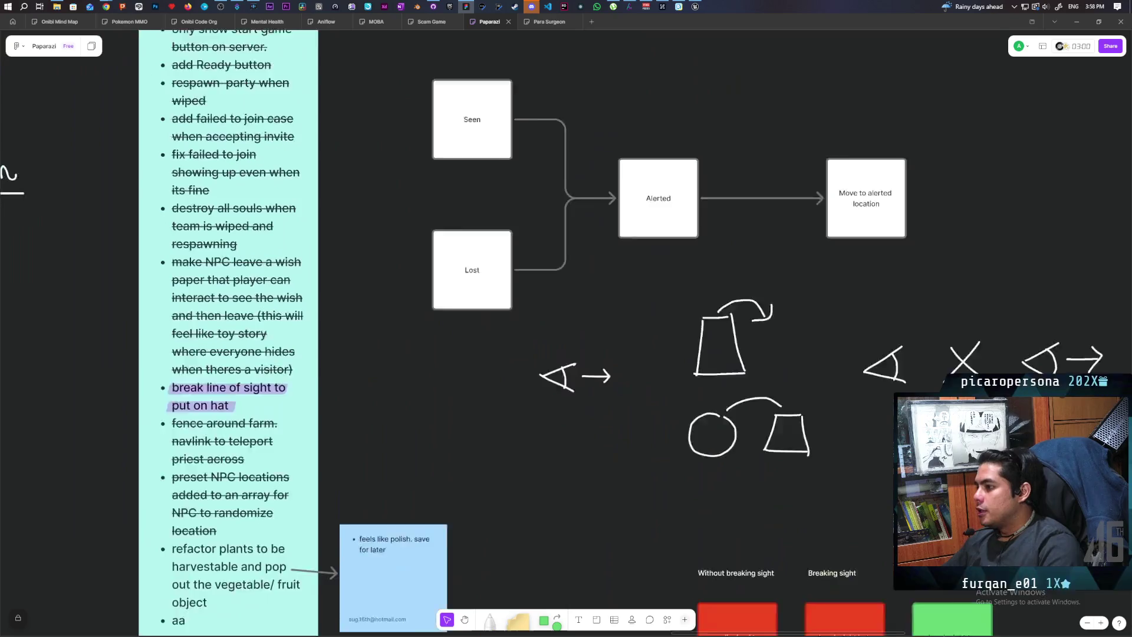
Drag the beige circle up beside the Farm block, below the two green circles.
scroll(478, 235, down, 5)
scroll(482, 291, up, 5)
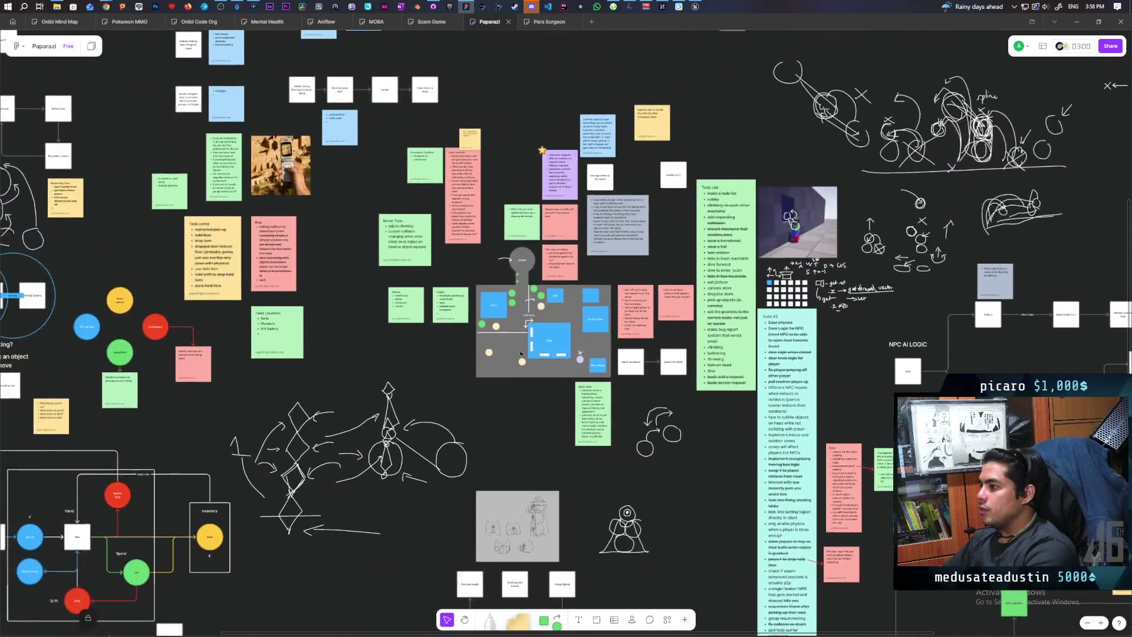
scroll(482, 290, up, 5)
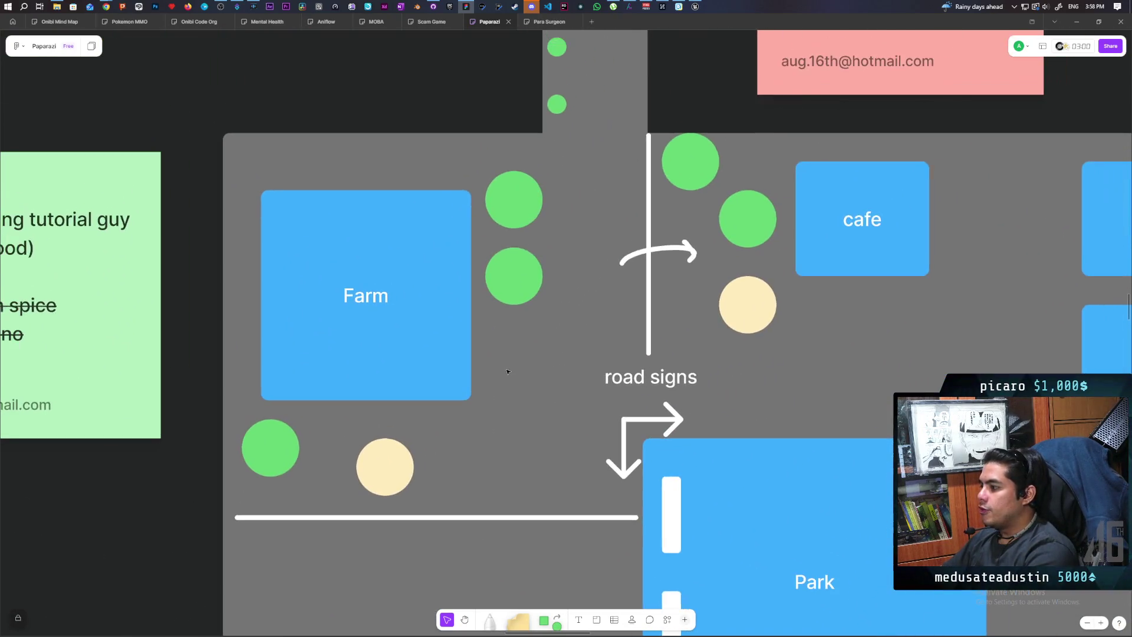
mouse_move(376, 477)
mouse_down()
mouse_move(495, 382)
mouse_move(558, 395)
mouse_move(485, 453)
mouse_move(505, 390)
mouse_up()
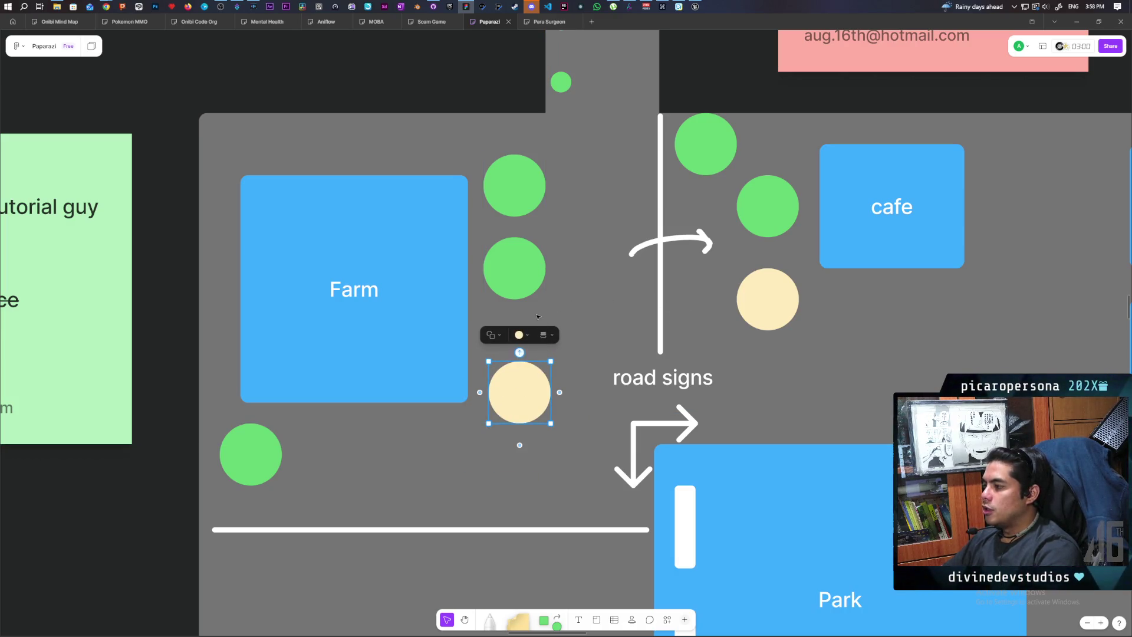
click(514, 278)
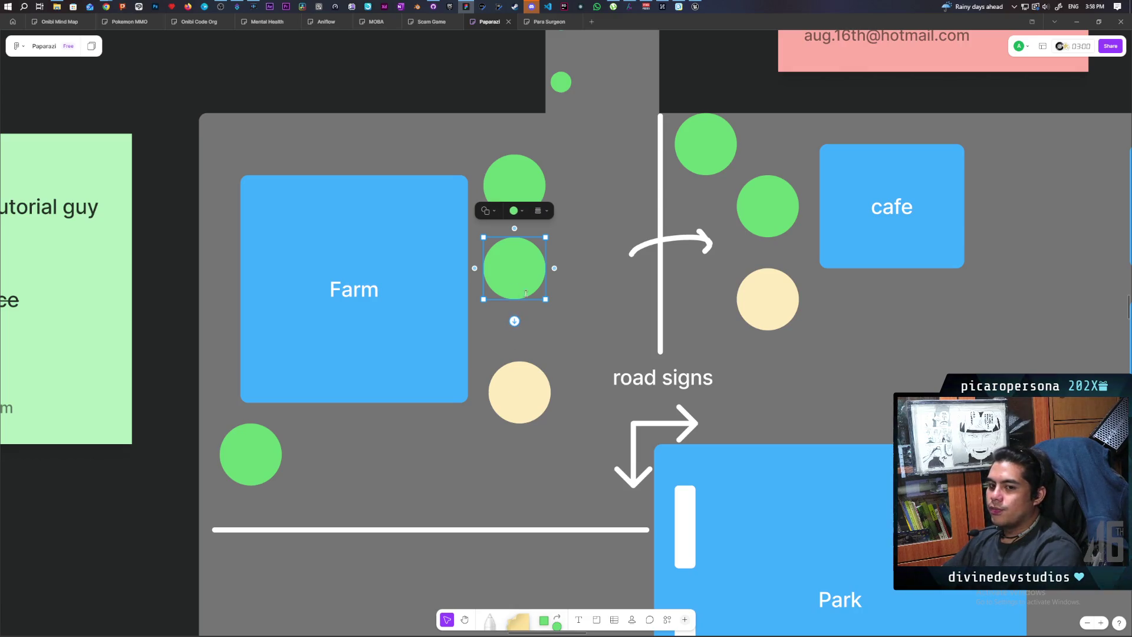
click(532, 414)
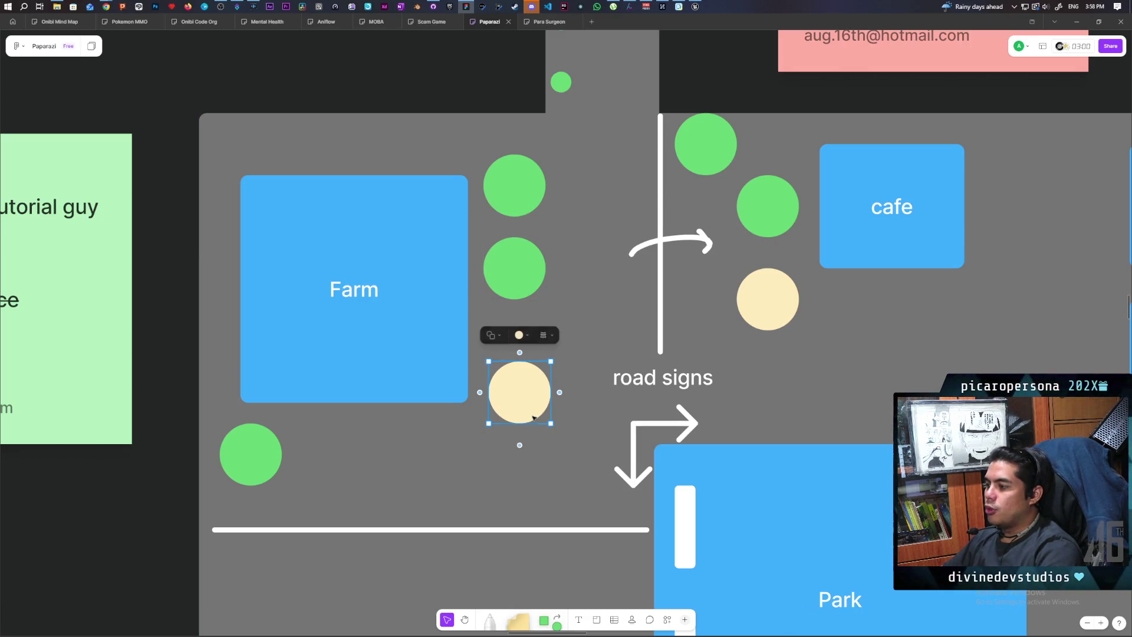
click(505, 271)
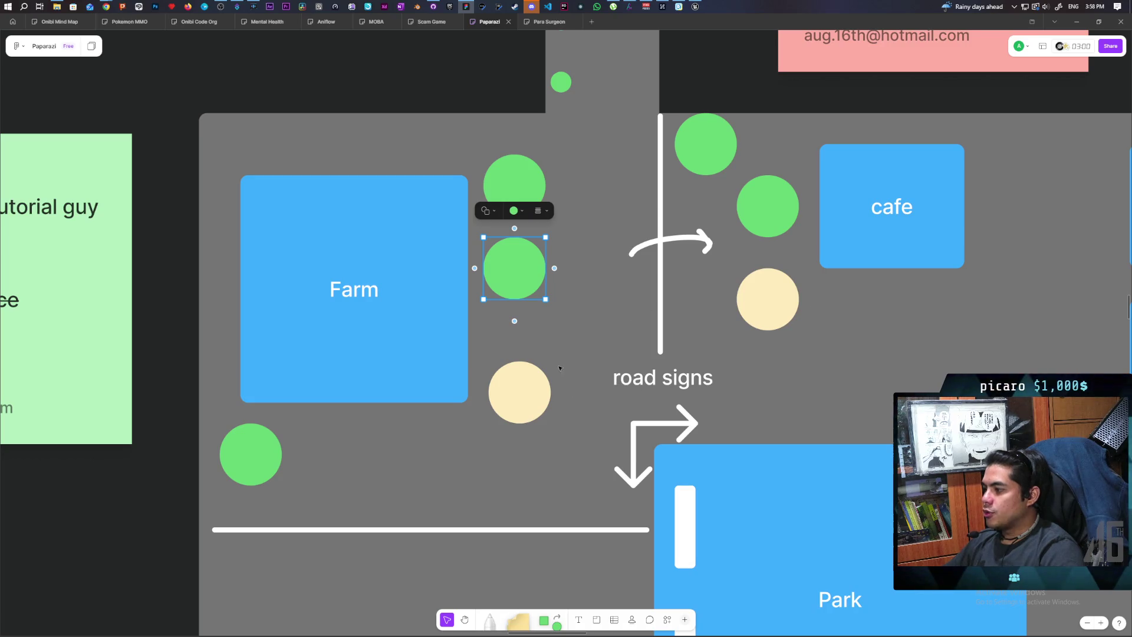
click(533, 382)
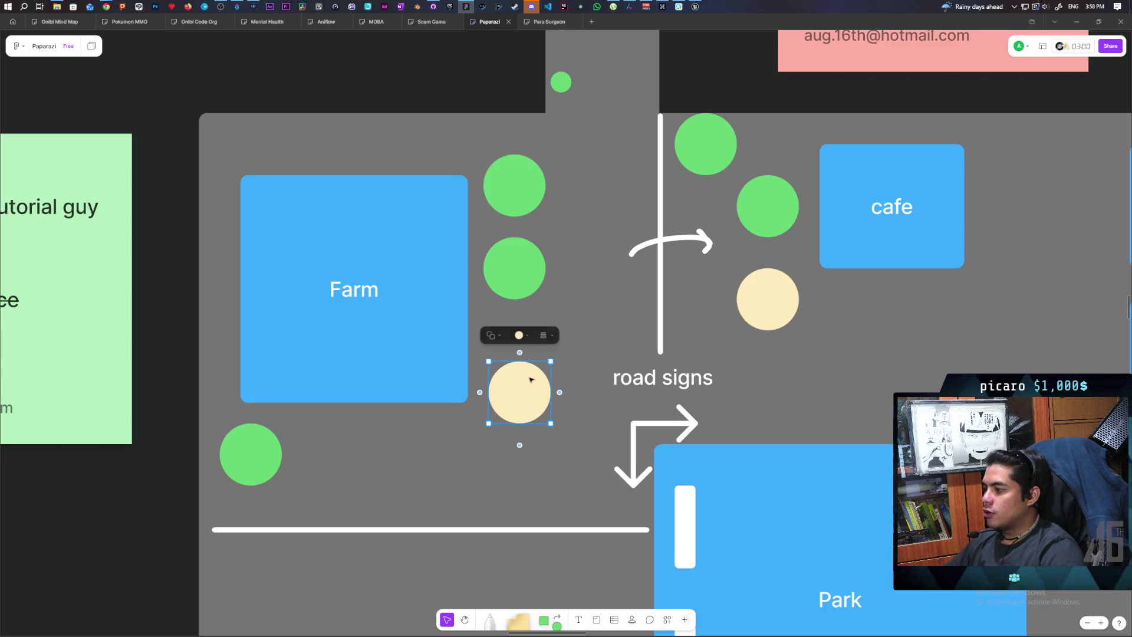
click(511, 271)
click(532, 300)
click(522, 283)
click(596, 330)
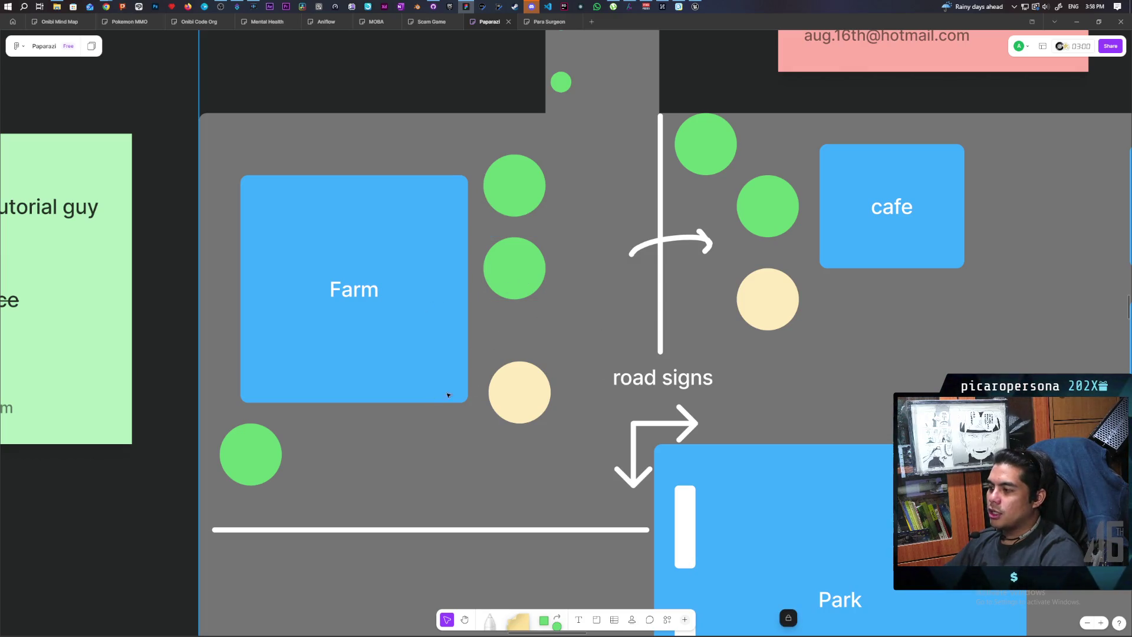
click(524, 273)
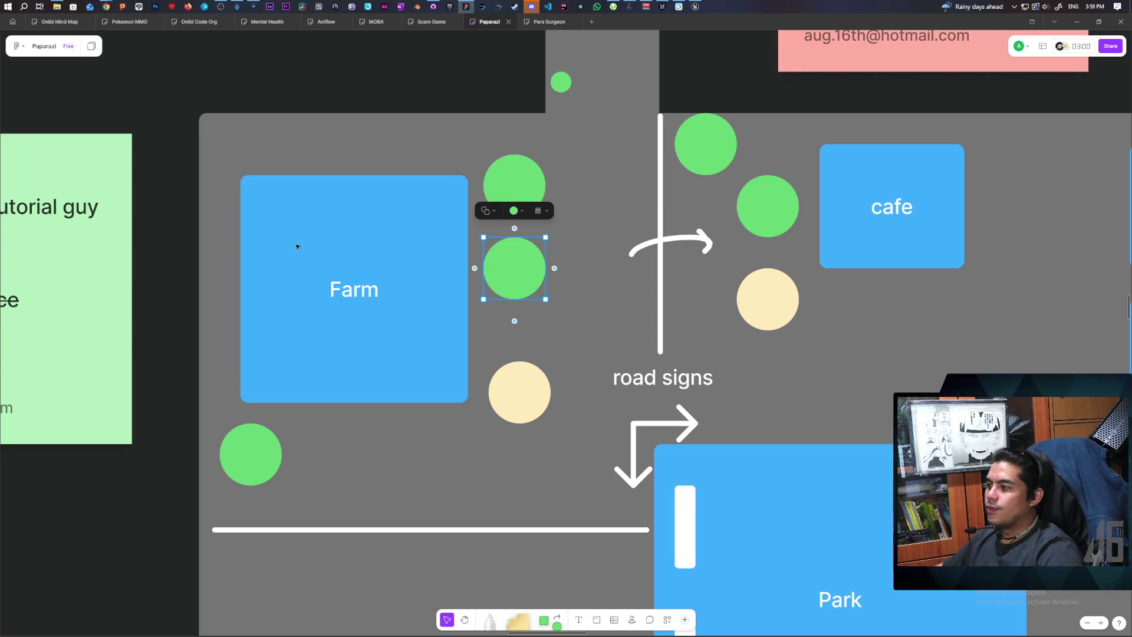
click(527, 400)
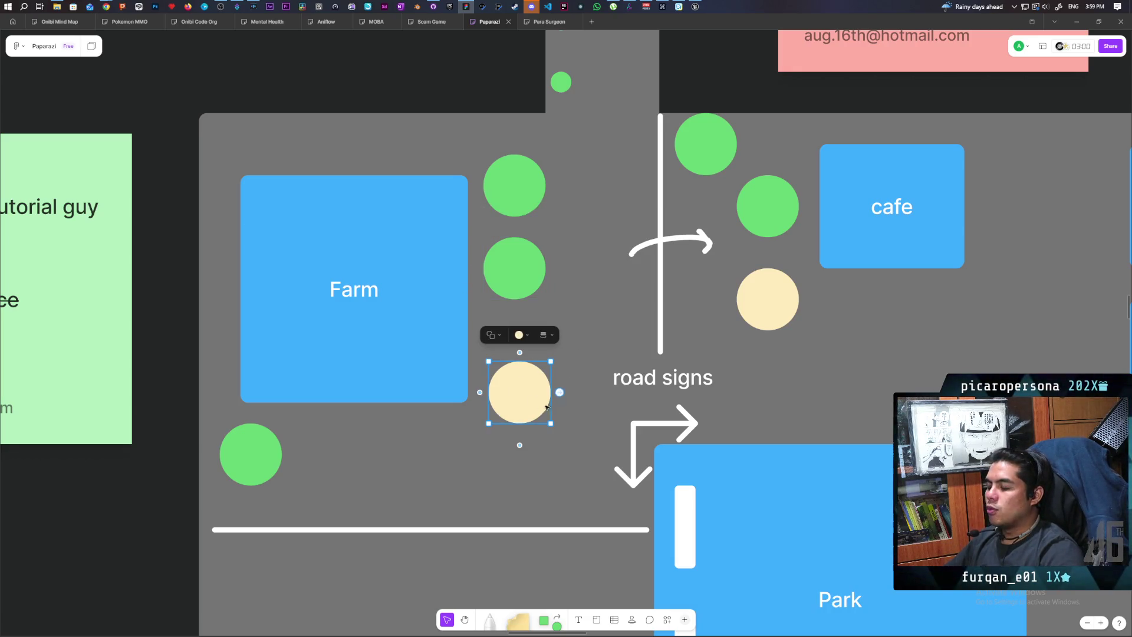
double_click(526, 396)
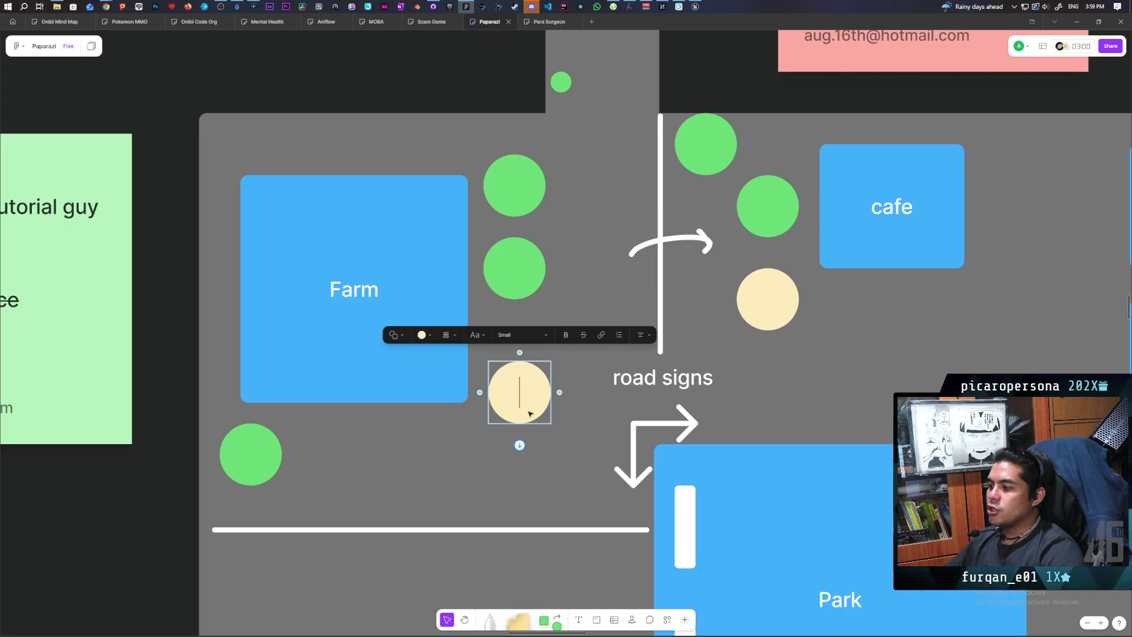
click(190, 468)
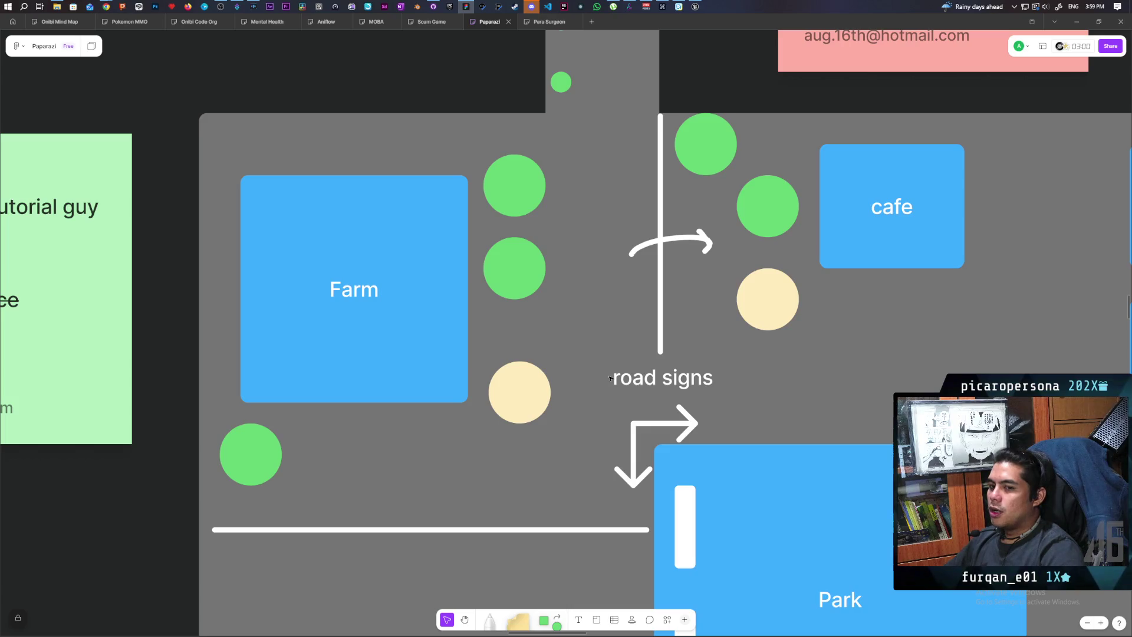
scroll(566, 308, right, 7)
scroll(566, 308, down, 4)
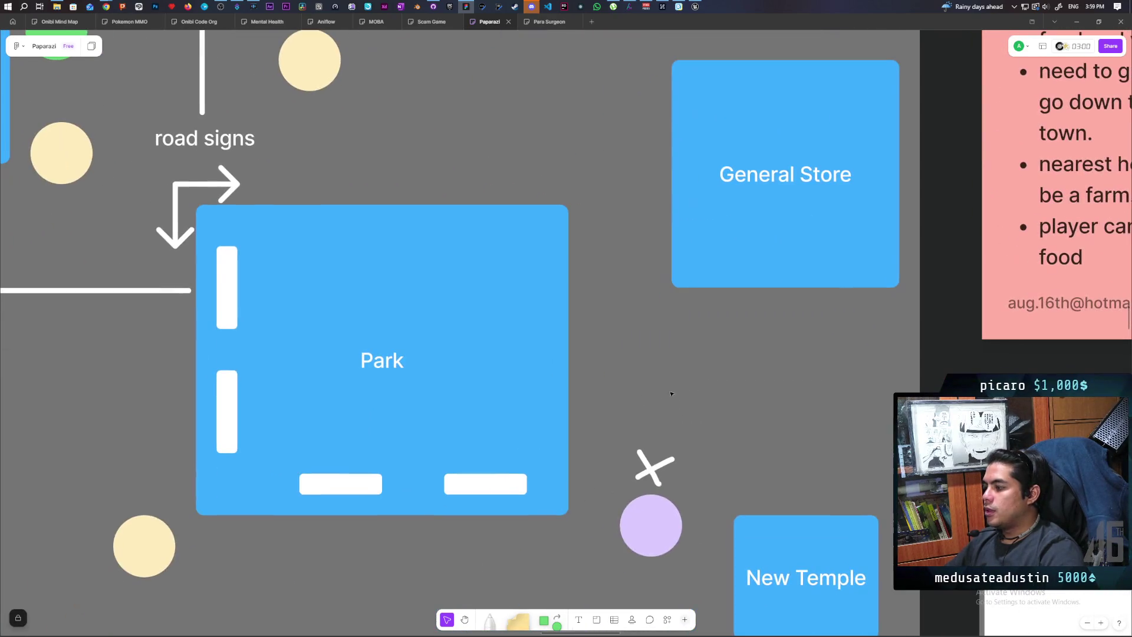
click(651, 522)
scroll(698, 333, left, 5)
scroll(697, 333, down, 2)
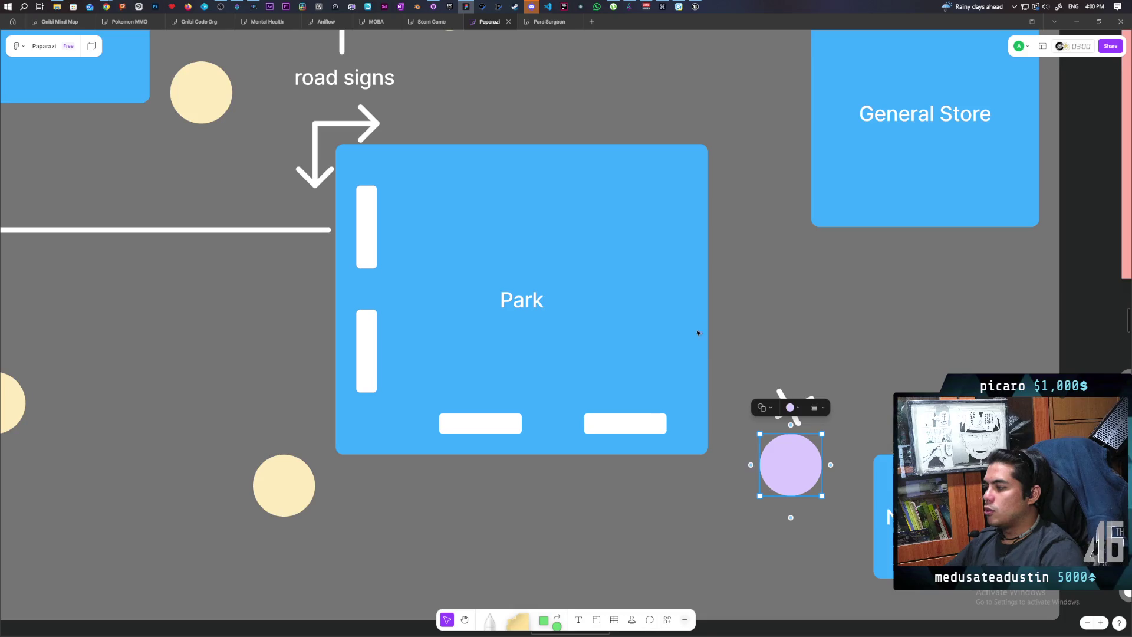
scroll(331, 171, up, 5)
scroll(331, 171, left, 4)
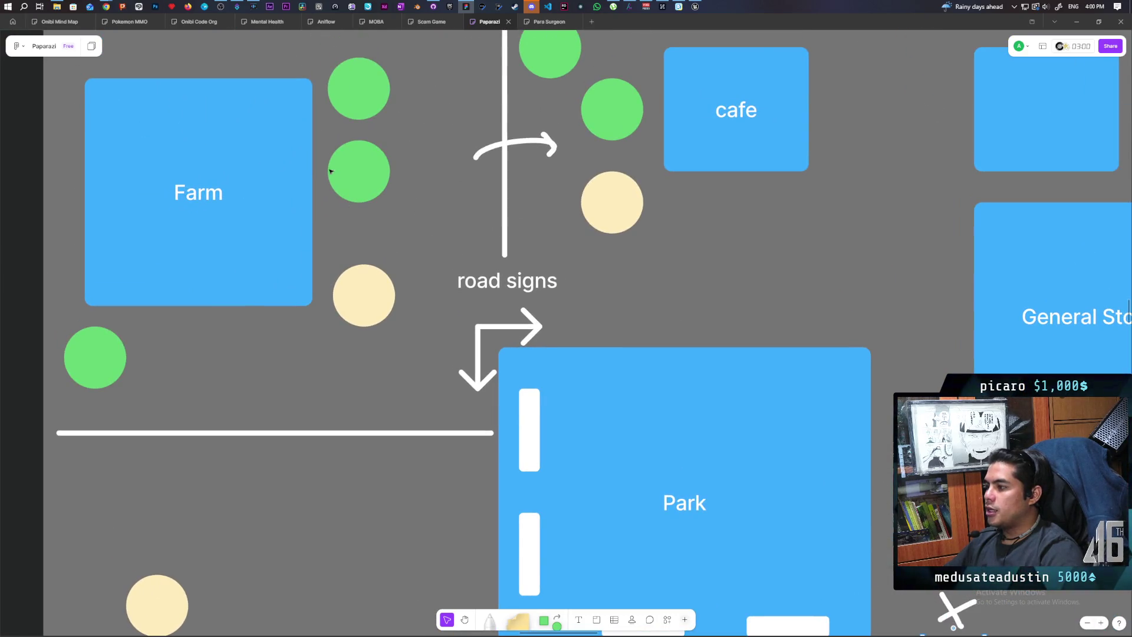
scroll(507, 385, up, 5)
scroll(507, 385, left, 3)
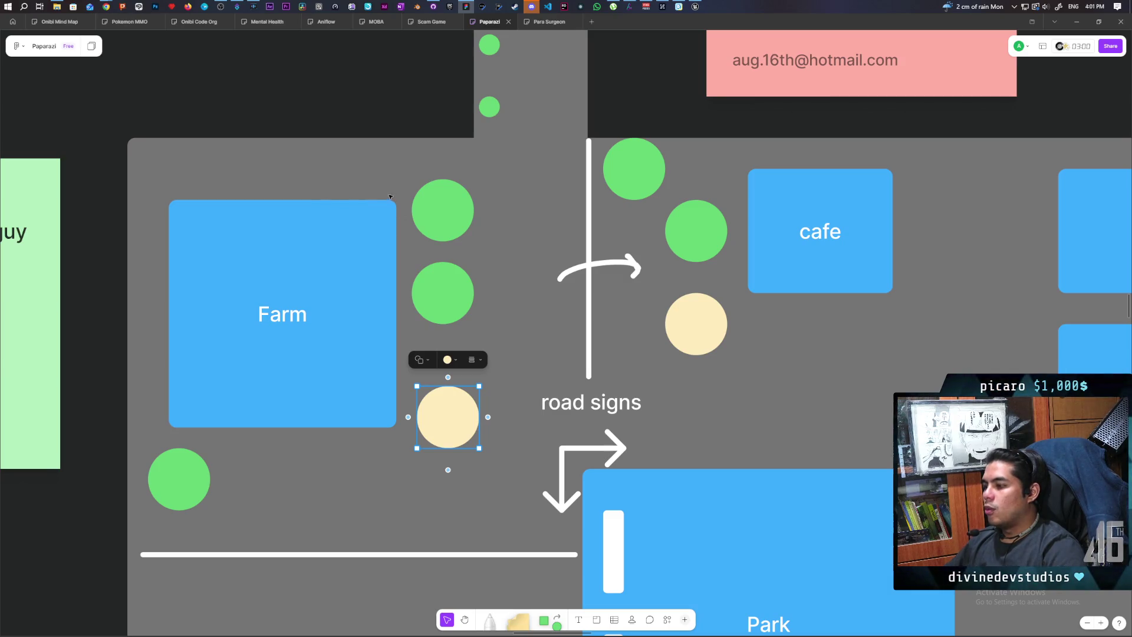
scroll(422, 199, up, 3)
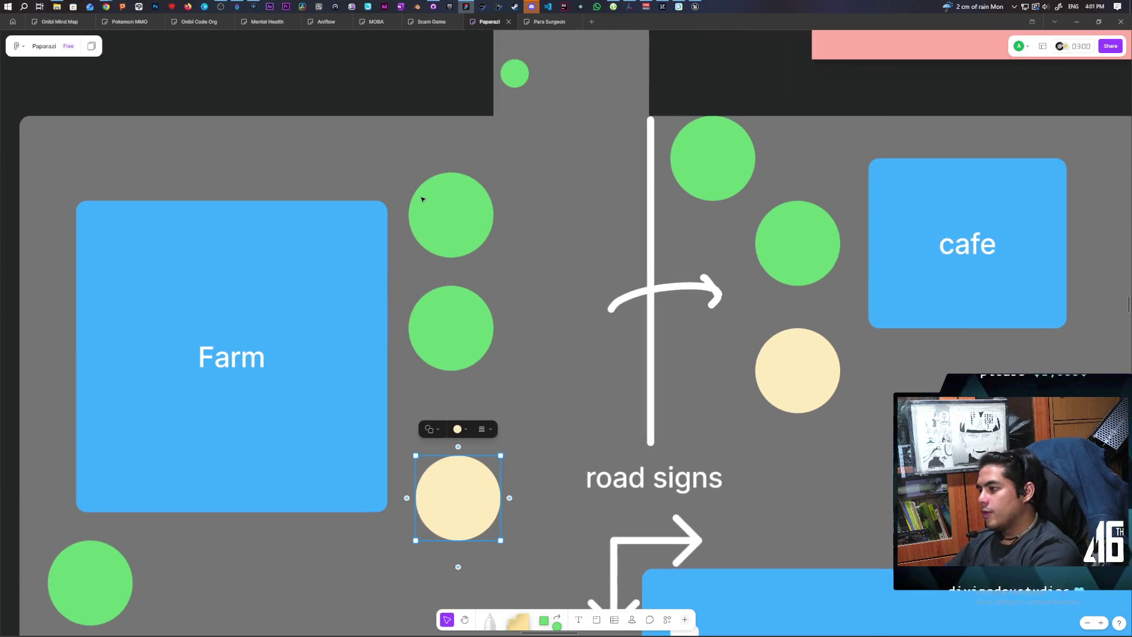
click(413, 260)
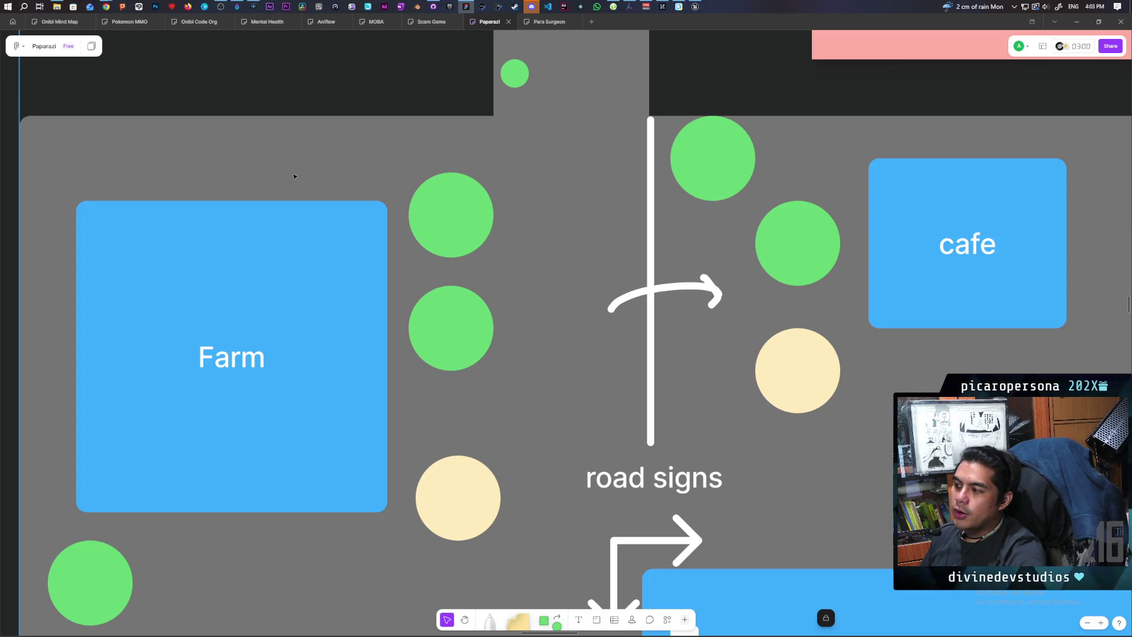
click(441, 472)
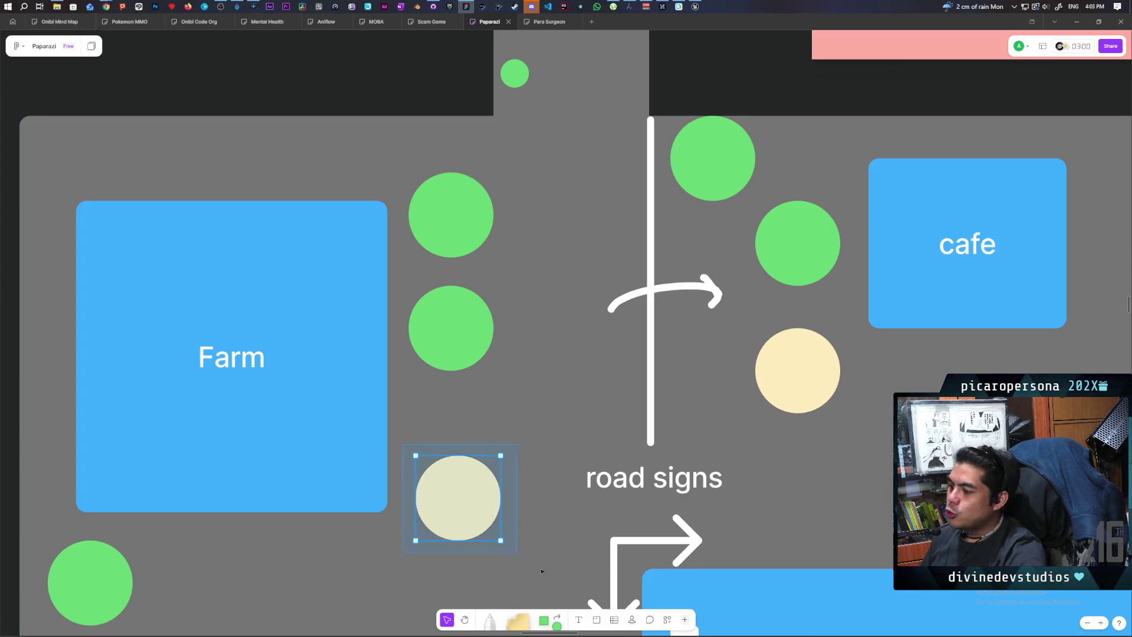
drag(317, 143, 405, 196)
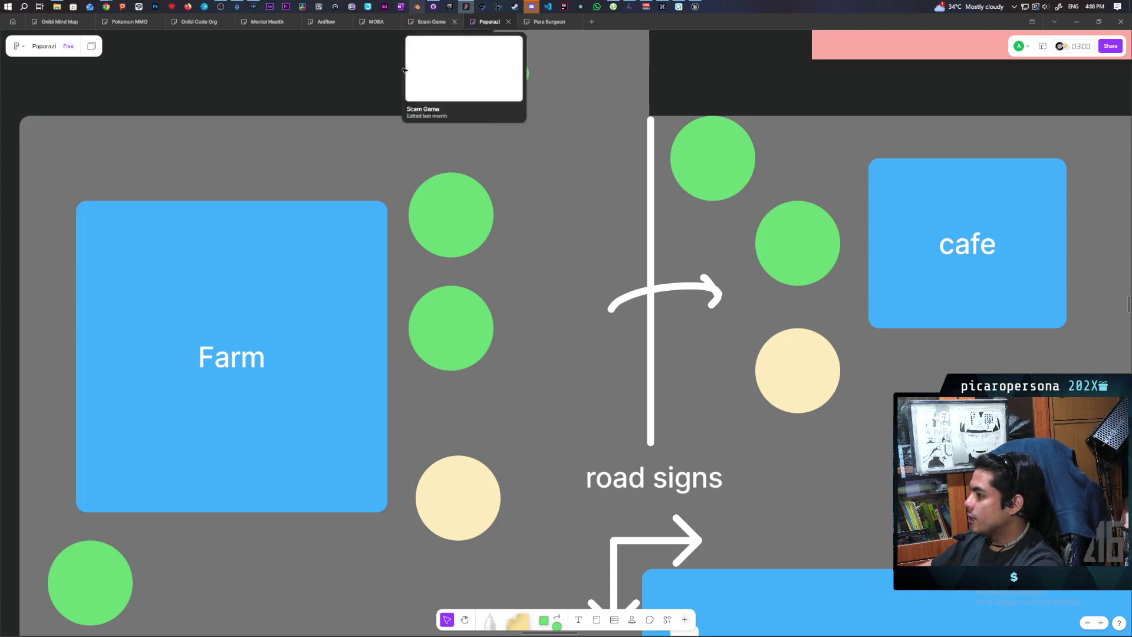
Navigate the board to the brick wall, flame and arrow sketches, leaving empty space beside them.
scroll(591, 256, down, 1)
ctrl+scroll(591, 256, down, 5)
ctrl+scroll(591, 256, down, 8)
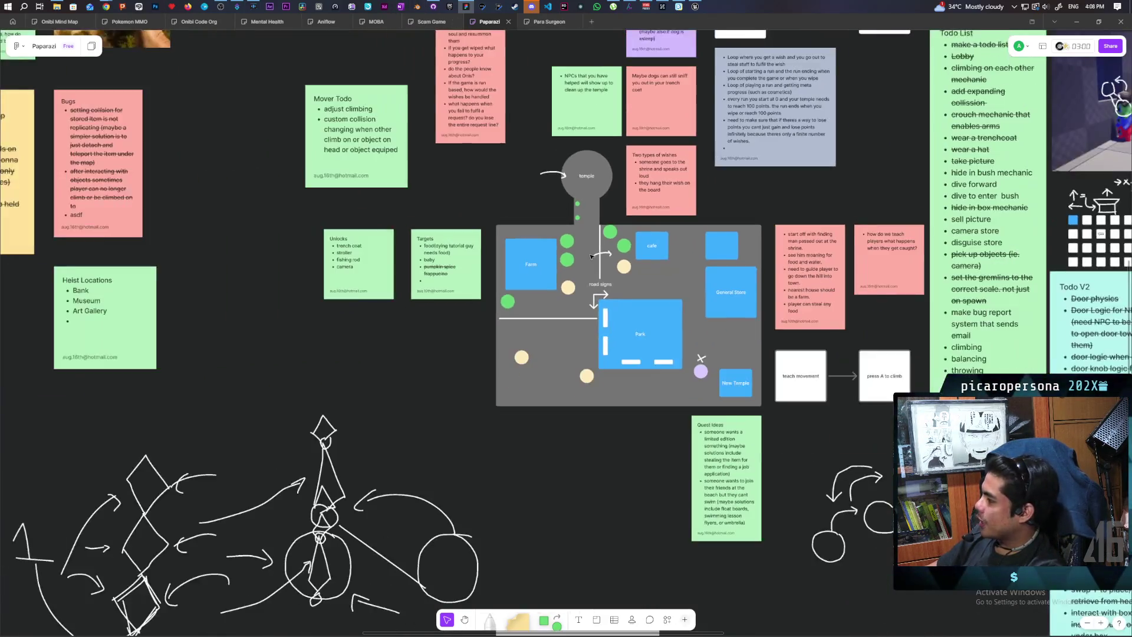
scroll(583, 295, right, 5)
scroll(584, 295, down, 3)
scroll(581, 322, right, 4)
scroll(590, 353, up, 2)
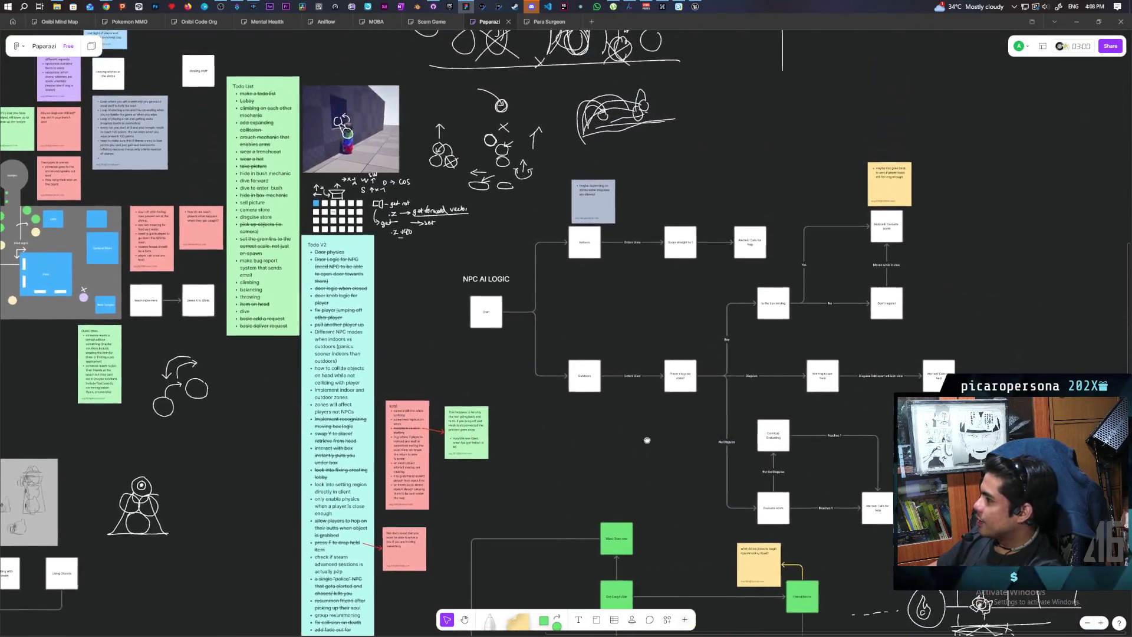
scroll(472, 295, right, 10)
scroll(471, 295, down, 5)
scroll(558, 252, down, 5)
scroll(558, 252, right, 3)
ctrl+scroll(432, 277, up, 3)
scroll(525, 466, up, 4)
drag(525, 466, 512, 460)
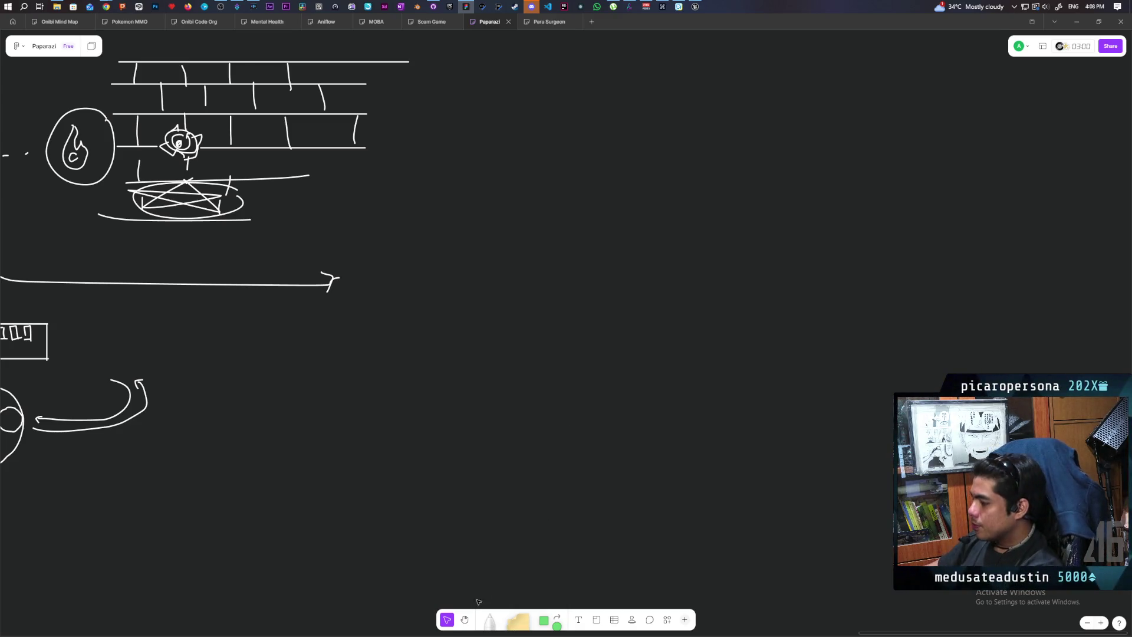
click(486, 623)
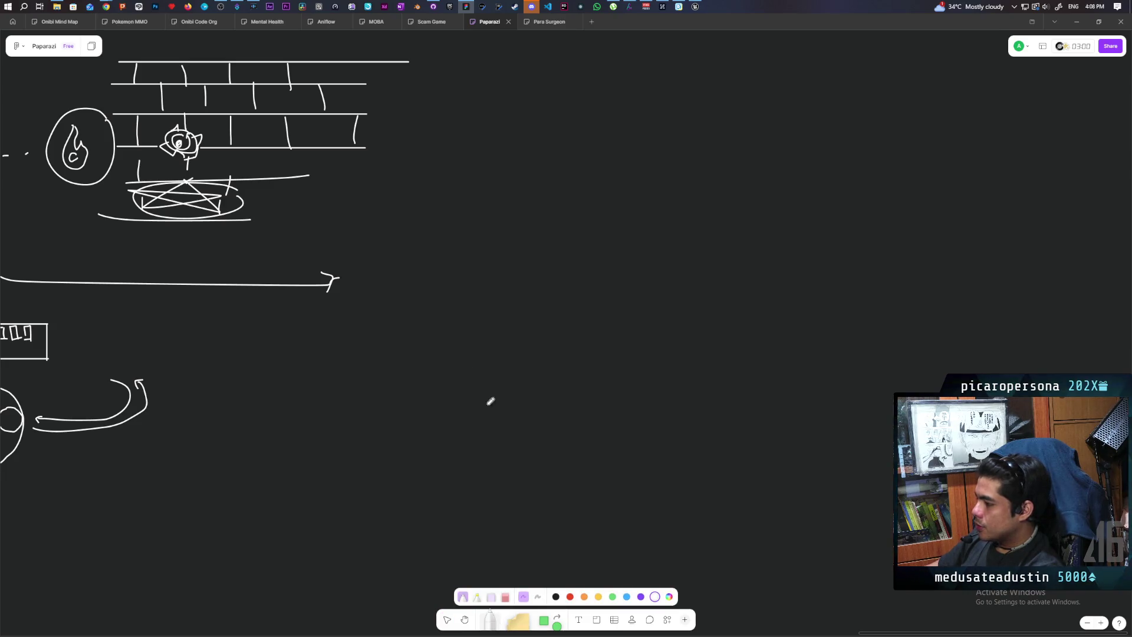
Draw a head circle in the empty space, undoing a stray loop.
mouse_move(543, 355)
mouse_down()
mouse_move(511, 360)
mouse_move(562, 406)
mouse_move(546, 353)
mouse_up()
mouse_move(525, 284)
mouse_down()
mouse_move(497, 321)
mouse_move(540, 345)
mouse_up()
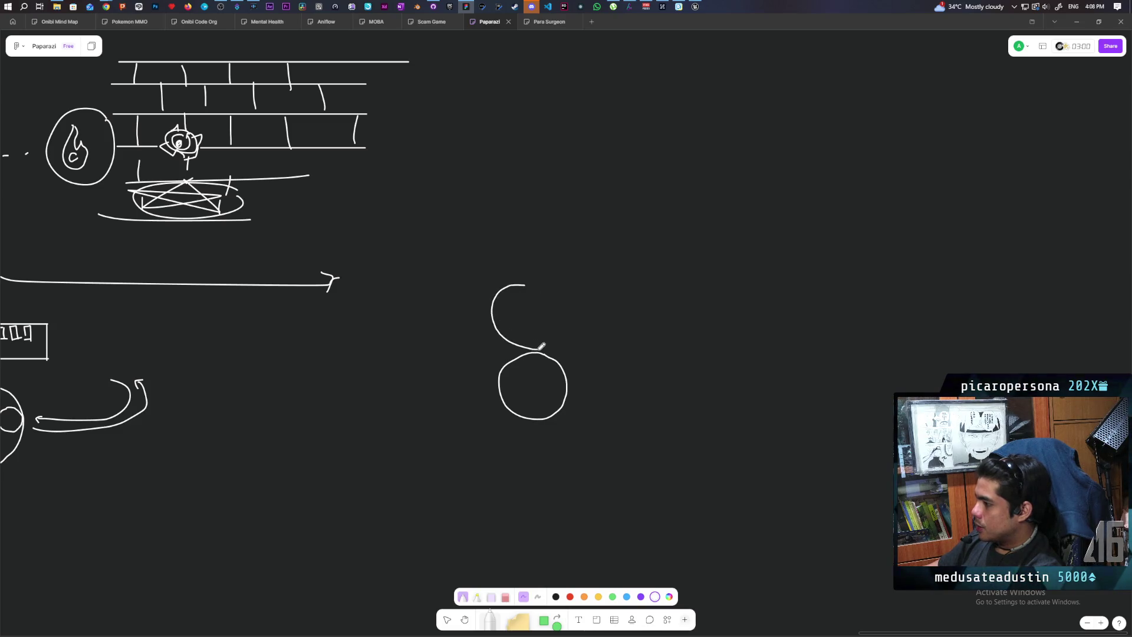
key(ctrl+z)
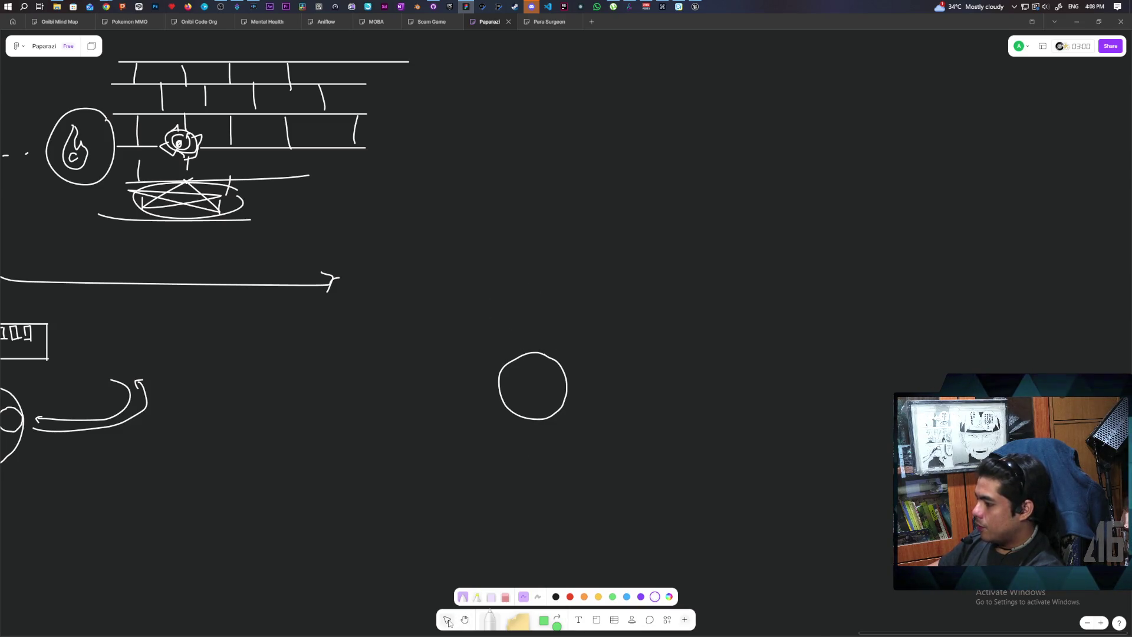
Duplicate the circle upward so three circles form a vertical column.
click(446, 619)
click(499, 375)
drag(558, 360, 565, 223)
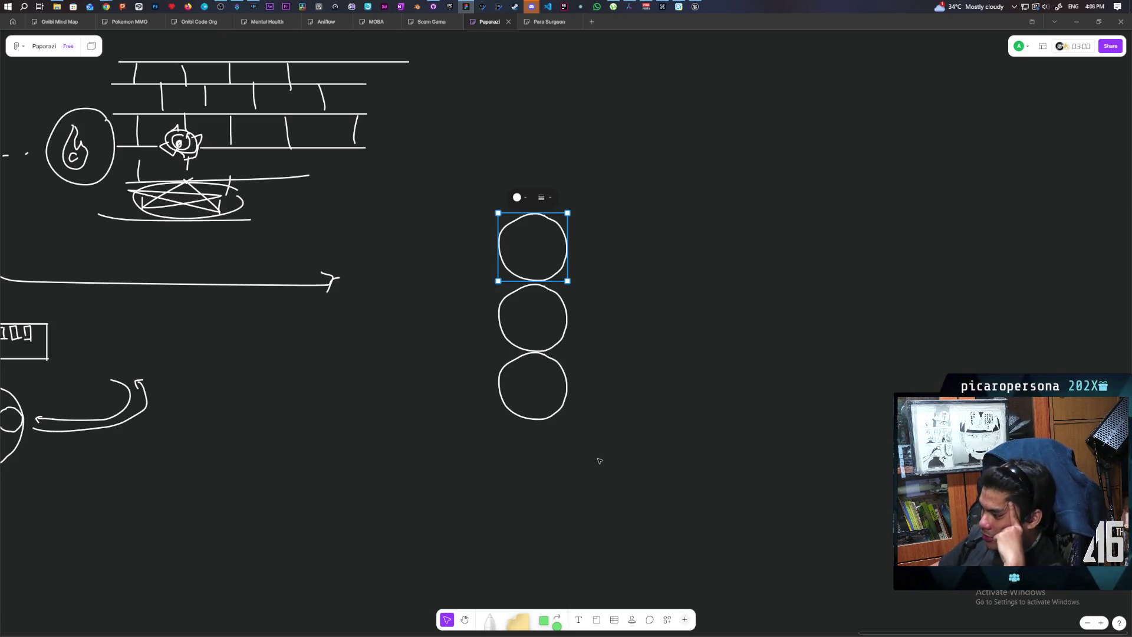
click(489, 619)
scroll(661, 255, right, 3)
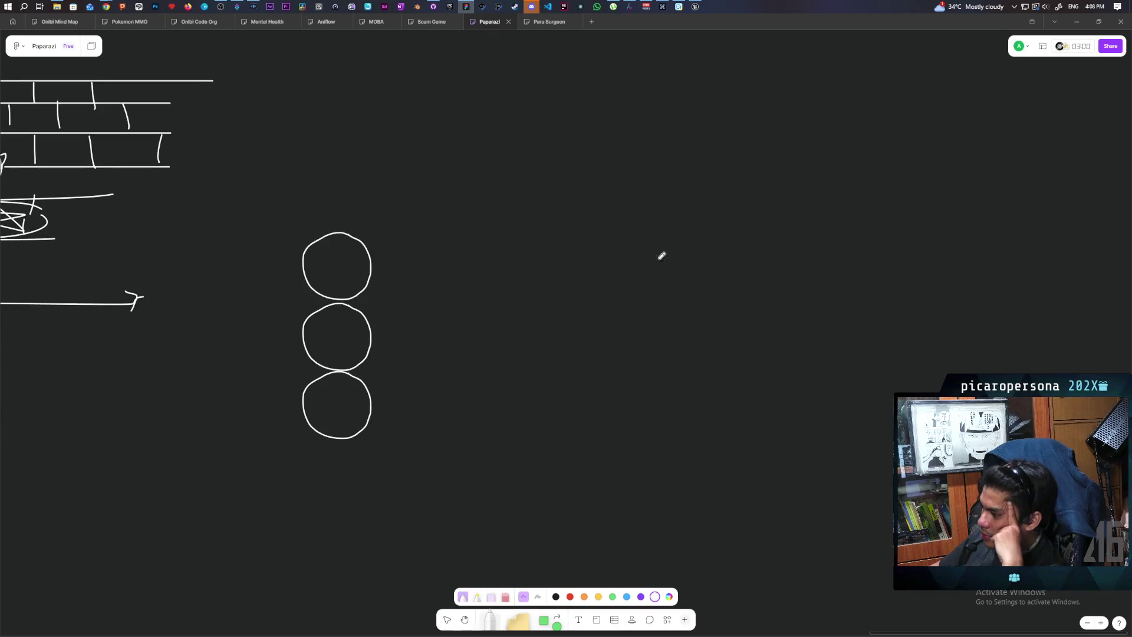
Draw a triangle, a long arrow to the circles, and an outline around them.
drag(652, 300, 676, 307)
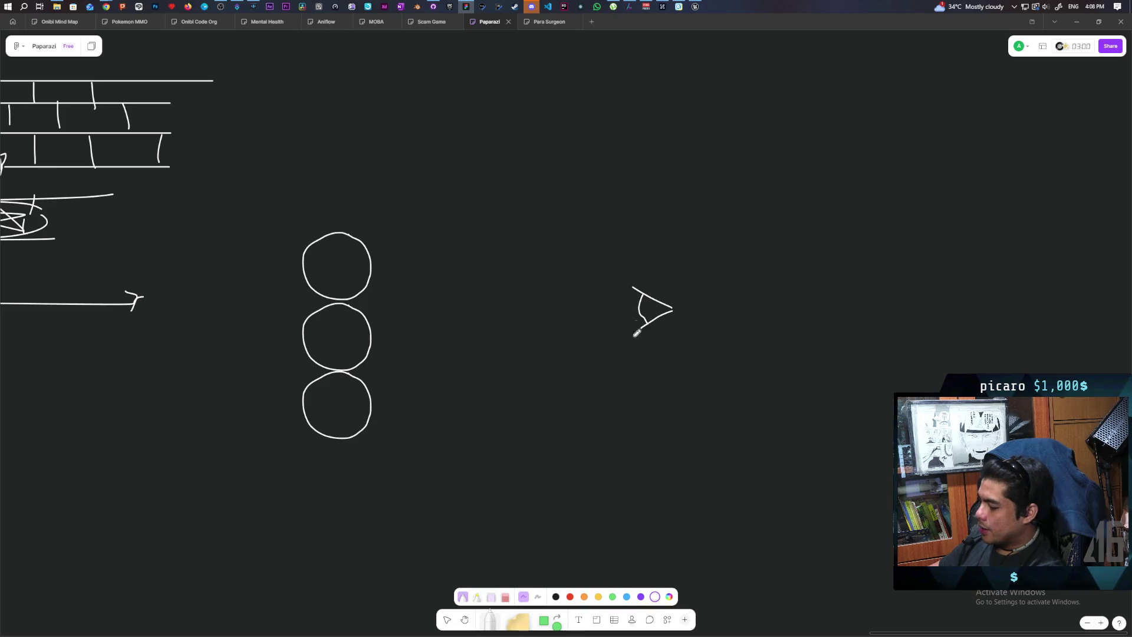
key(ctrl+z)
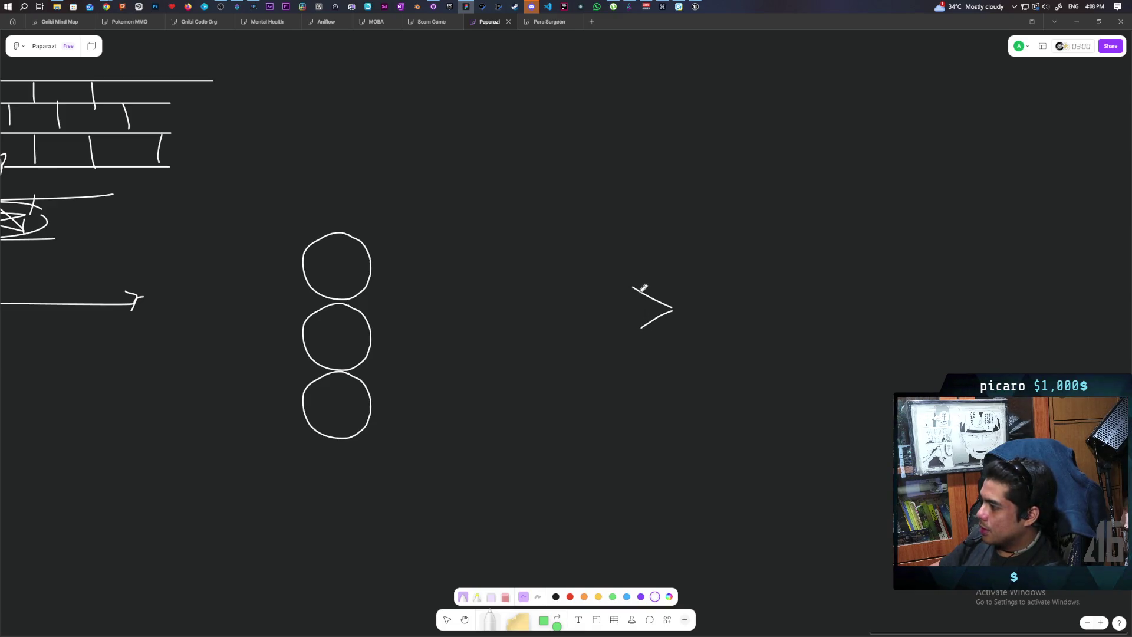
drag(637, 306, 400, 400)
drag(409, 387, 408, 411)
mouse_move(287, 431)
mouse_down()
mouse_move(391, 354)
mouse_move(383, 438)
mouse_up()
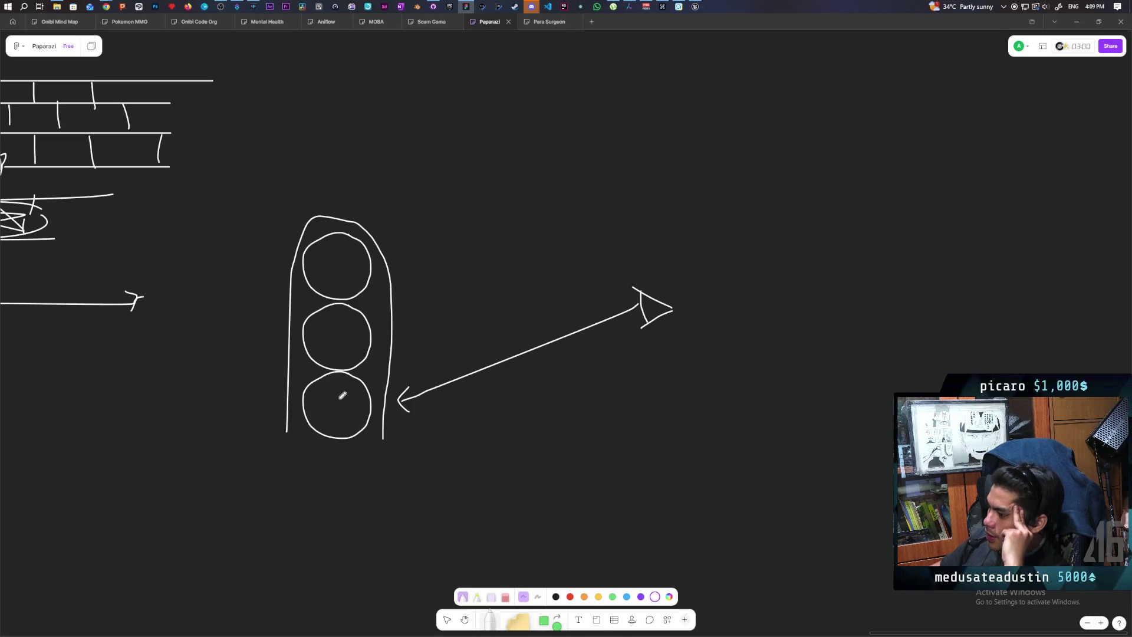
Mark the bottom circle with an X, the middle with a check, and stroke the side.
drag(321, 389, 346, 414)
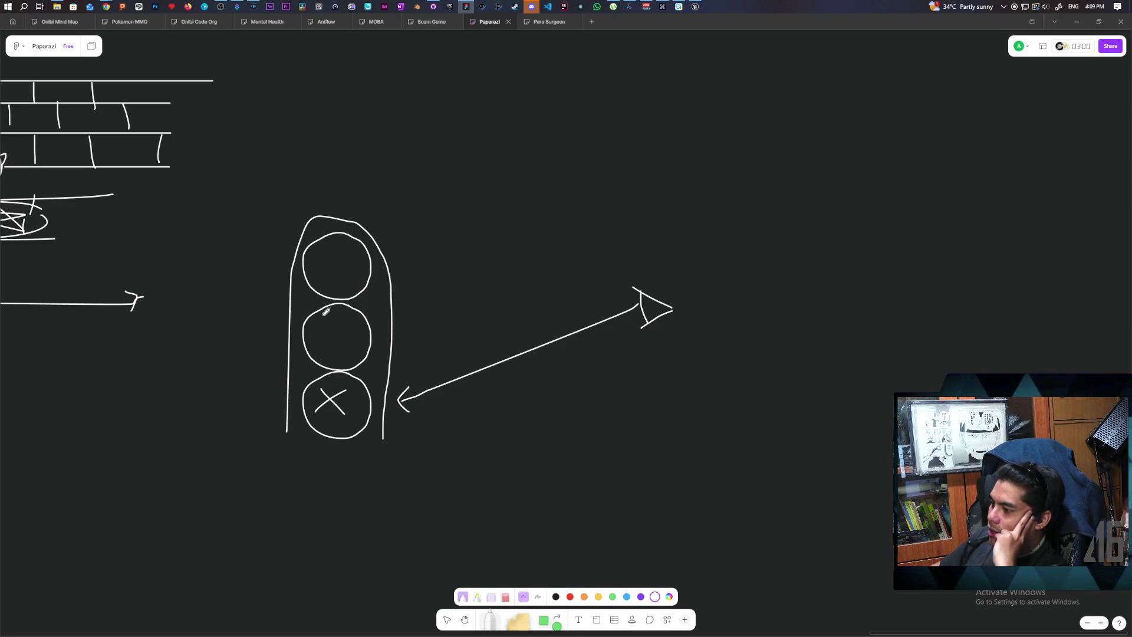
drag(298, 348, 375, 304)
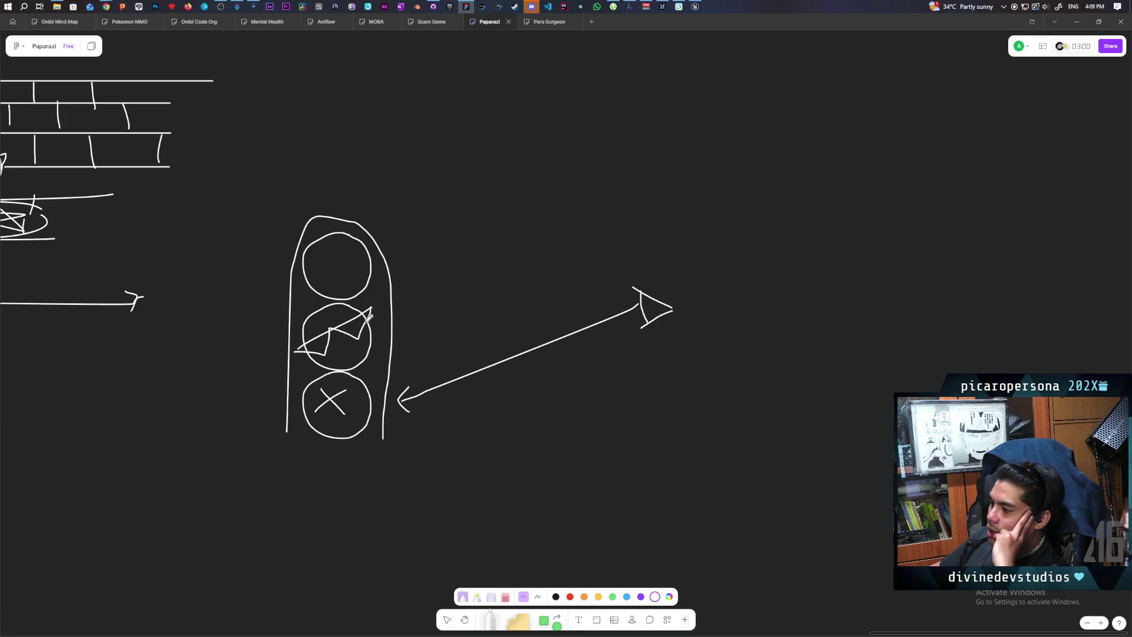
drag(371, 307, 393, 436)
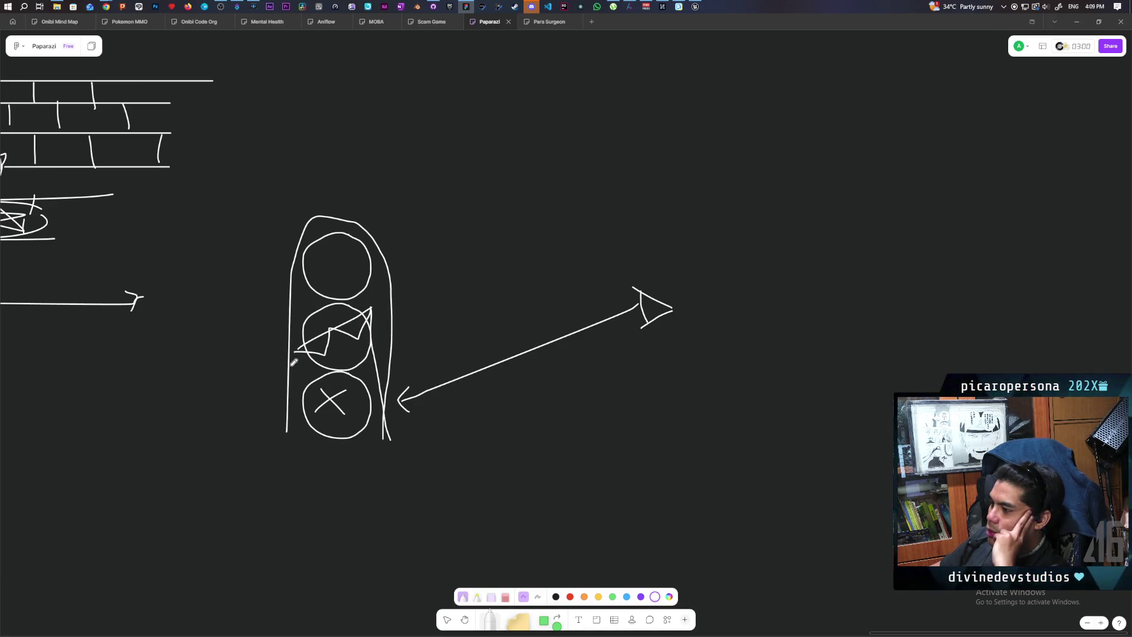
Draw a hat brim across the top and redraw the hat crown above it.
drag(278, 235, 392, 231)
drag(311, 231, 395, 232)
mouse_move(304, 226)
mouse_down()
mouse_move(354, 203)
mouse_move(384, 230)
mouse_up()
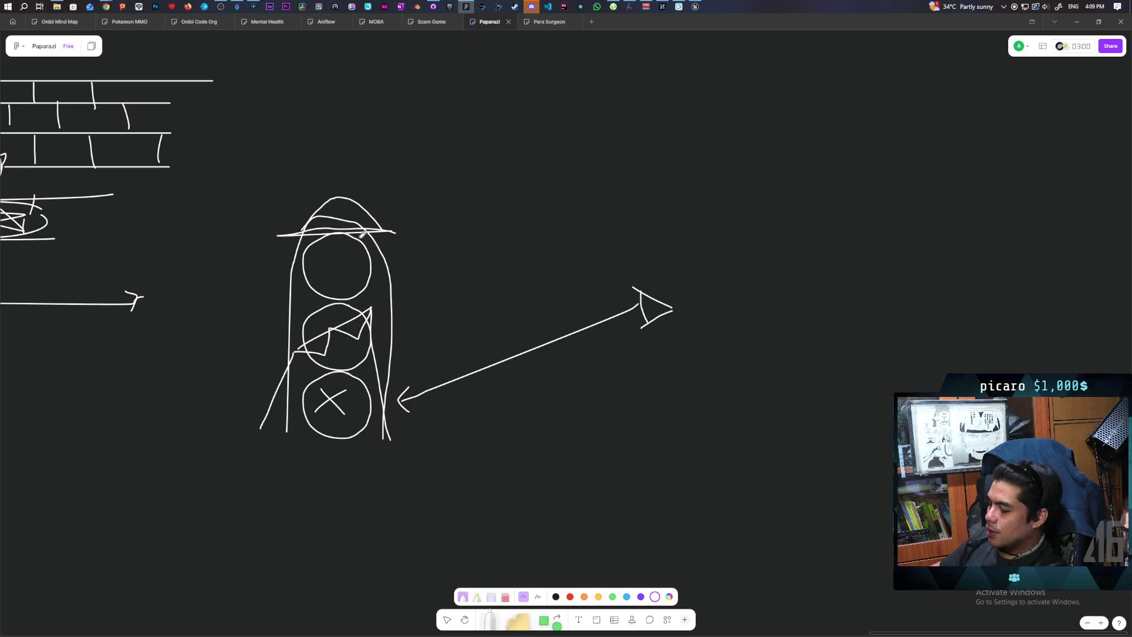
key(ctrl+z)
mouse_move(300, 232)
mouse_down()
mouse_move(324, 187)
mouse_move(351, 188)
mouse_up()
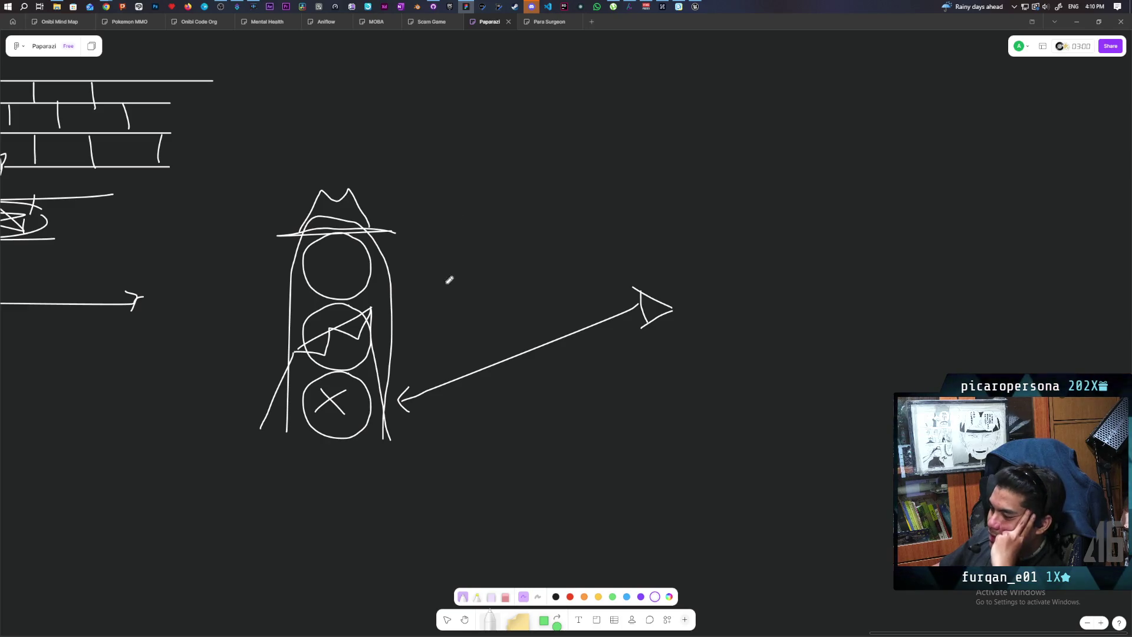
Pan the board to recenter the hatted traffic light.
scroll(449, 279, right, 3)
scroll(425, 280, up, 2)
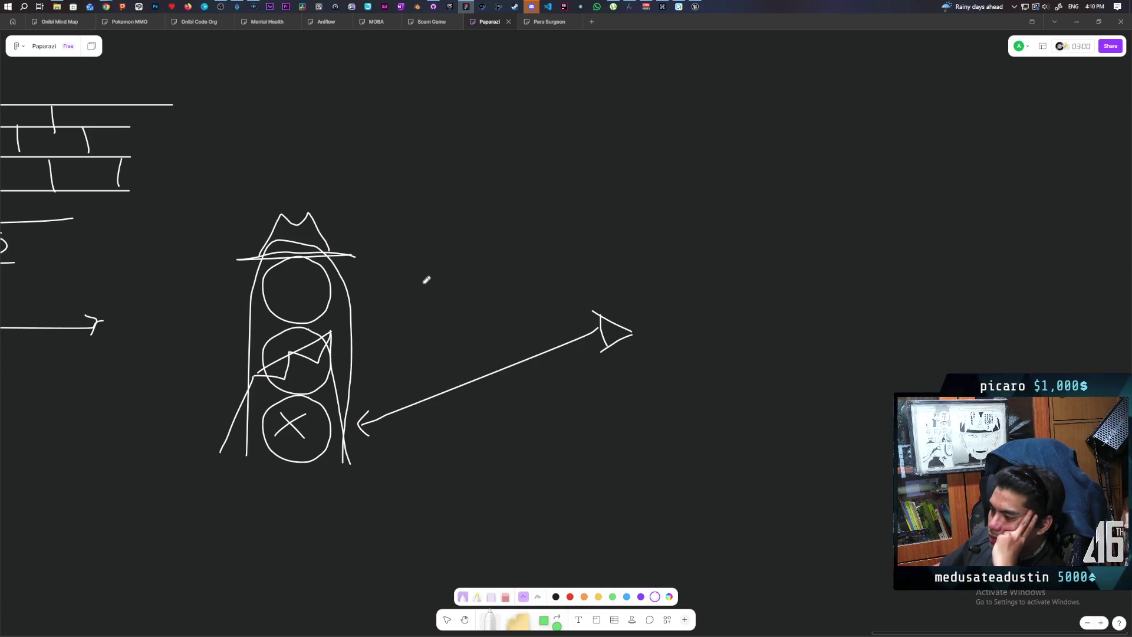
mouse_move(470, 328)
mouse_down()
mouse_move(548, 265)
mouse_move(528, 305)
mouse_move(595, 289)
mouse_up()
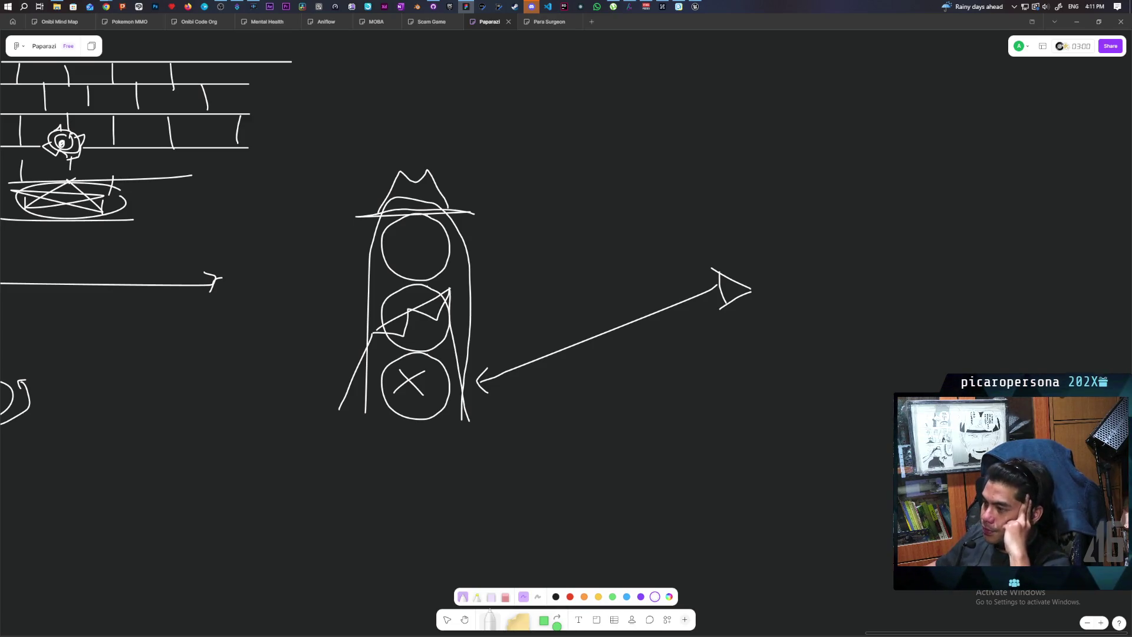
mouse_move(548, 409)
mouse_down()
mouse_move(519, 347)
mouse_move(498, 349)
mouse_move(476, 327)
mouse_move(442, 374)
mouse_up()
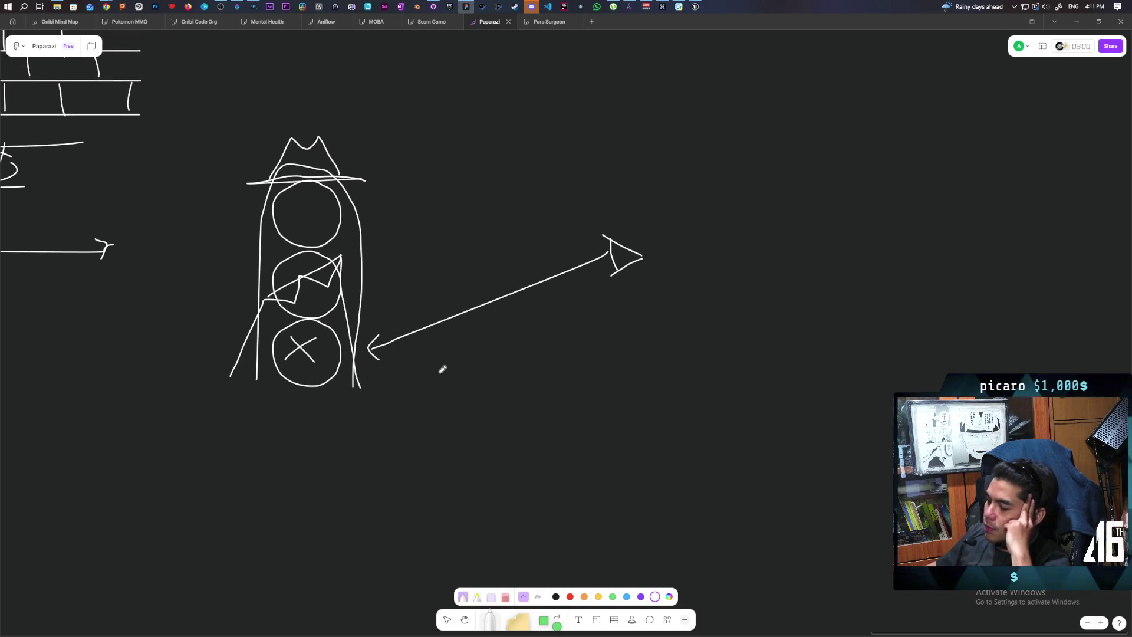
scroll(503, 265, up, 2)
scroll(432, 350, down, 2)
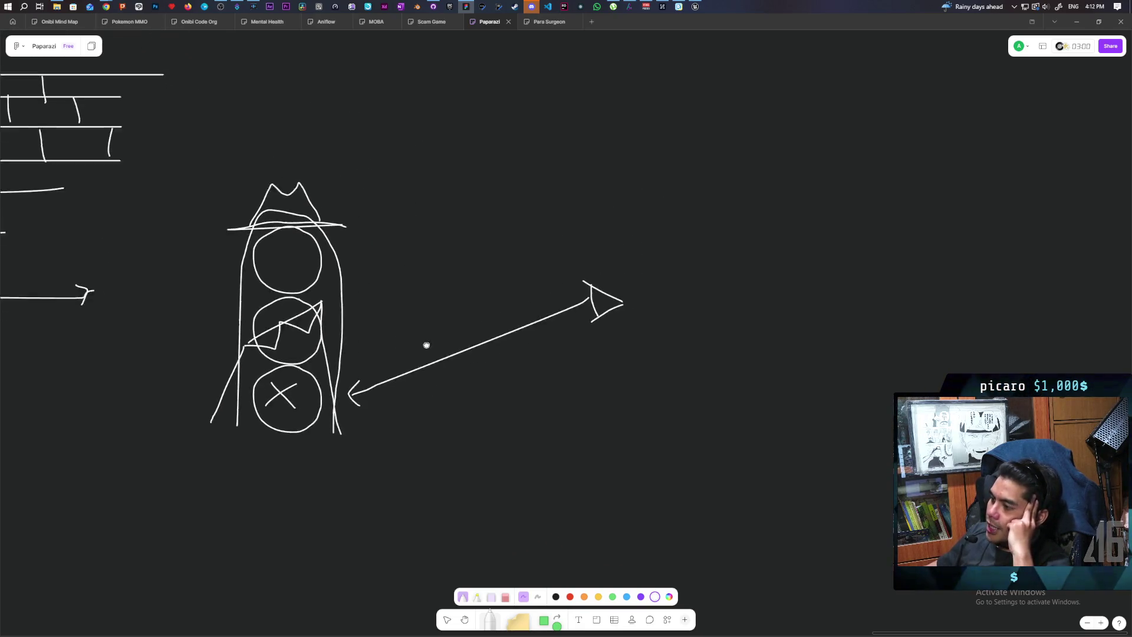
scroll(505, 384, up, 1)
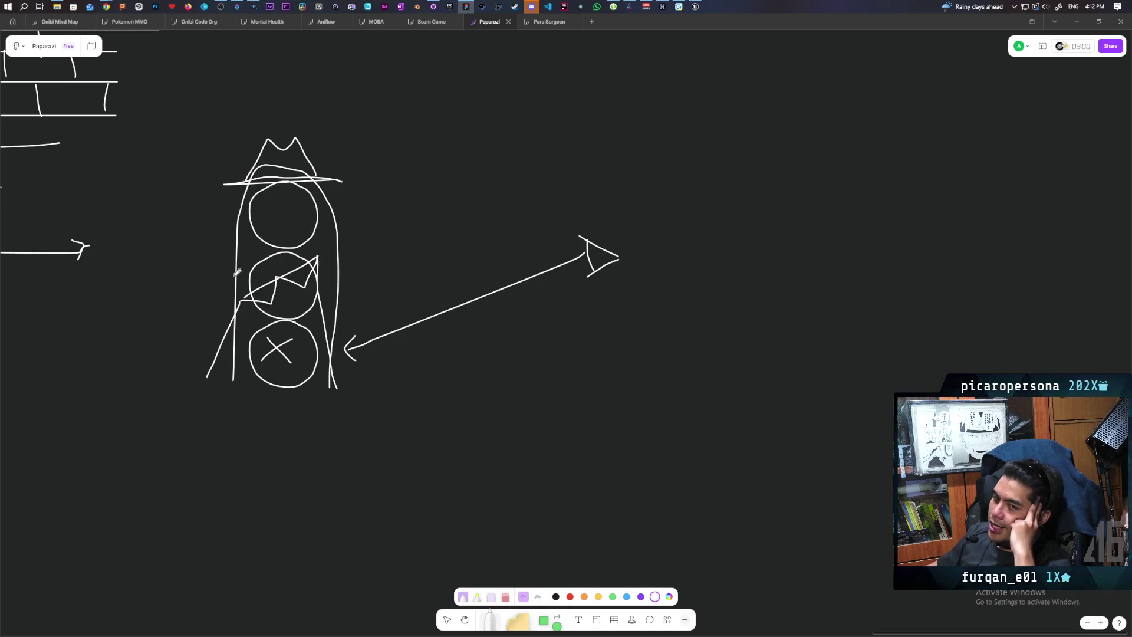
scroll(383, 287, up, 2)
scroll(383, 286, left, 5)
scroll(383, 287, down, 1)
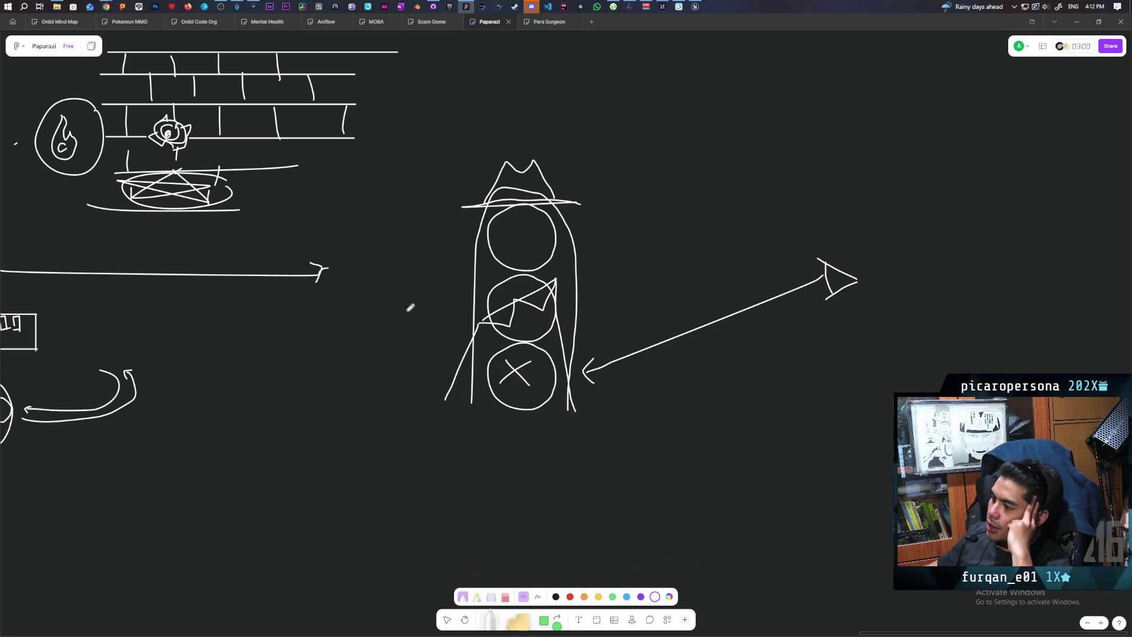
Draw an equals sign and a circle topped with a double-line hat brim.
drag(407, 311, 427, 311)
mouse_move(353, 314)
mouse_down()
mouse_move(333, 317)
mouse_move(315, 363)
mouse_move(370, 372)
mouse_move(373, 327)
mouse_up()
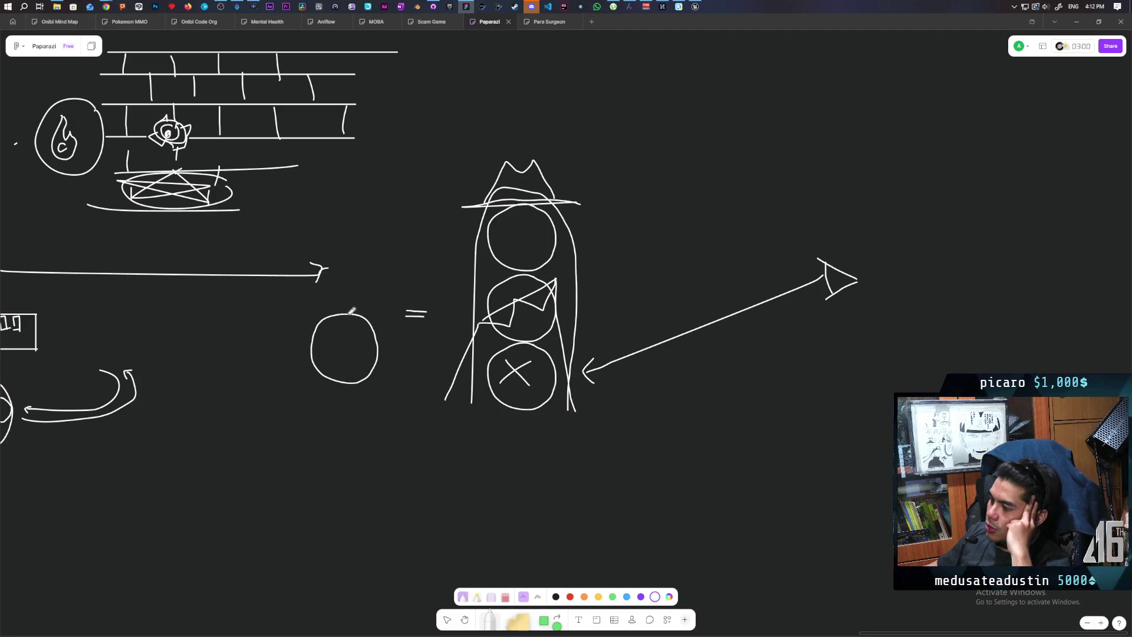
drag(302, 317, 390, 316)
mouse_move(302, 316)
mouse_down()
mouse_move(393, 311)
mouse_move(350, 288)
mouse_move(362, 280)
mouse_move(369, 309)
mouse_up()
Add diagonal arm and coat strokes to the hatted circle figure.
mouse_move(317, 366)
mouse_down()
mouse_move(376, 328)
mouse_move(367, 353)
mouse_up()
mouse_move(321, 383)
mouse_down()
mouse_move(374, 336)
mouse_move(299, 386)
mouse_move(451, 387)
mouse_up()
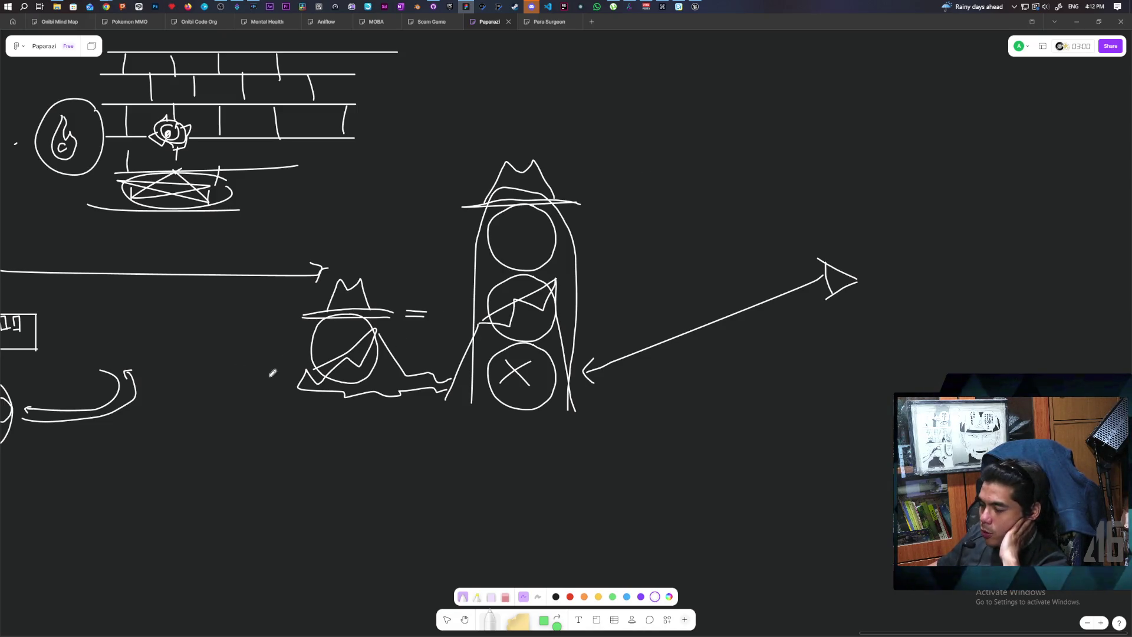
drag(273, 369, 453, 334)
drag(366, 331, 283, 394)
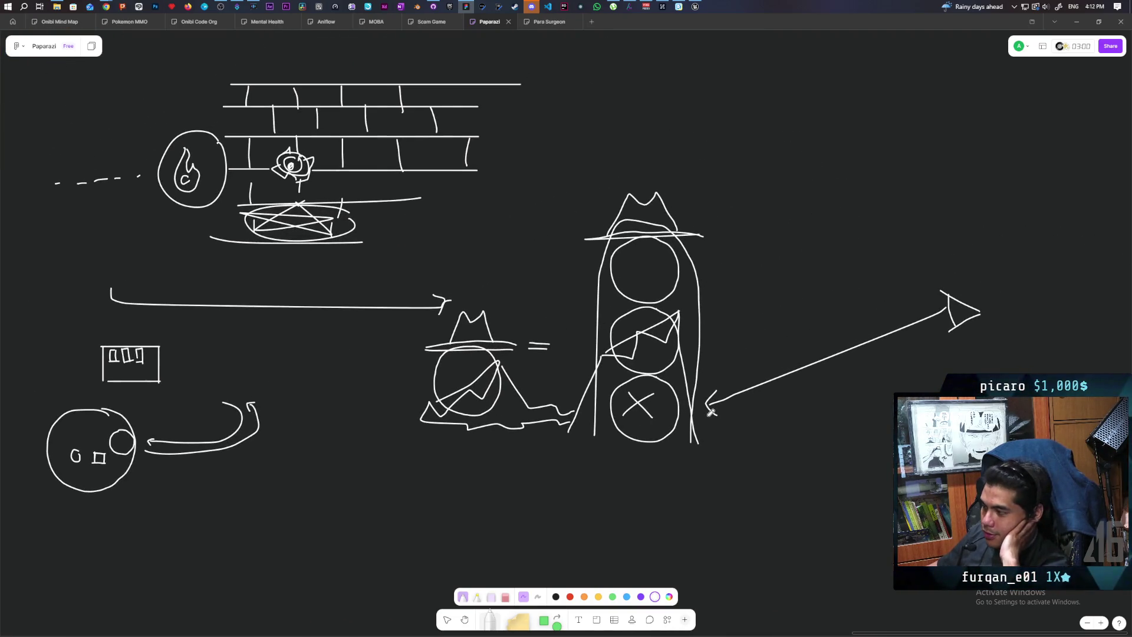
drag(711, 413, 533, 426)
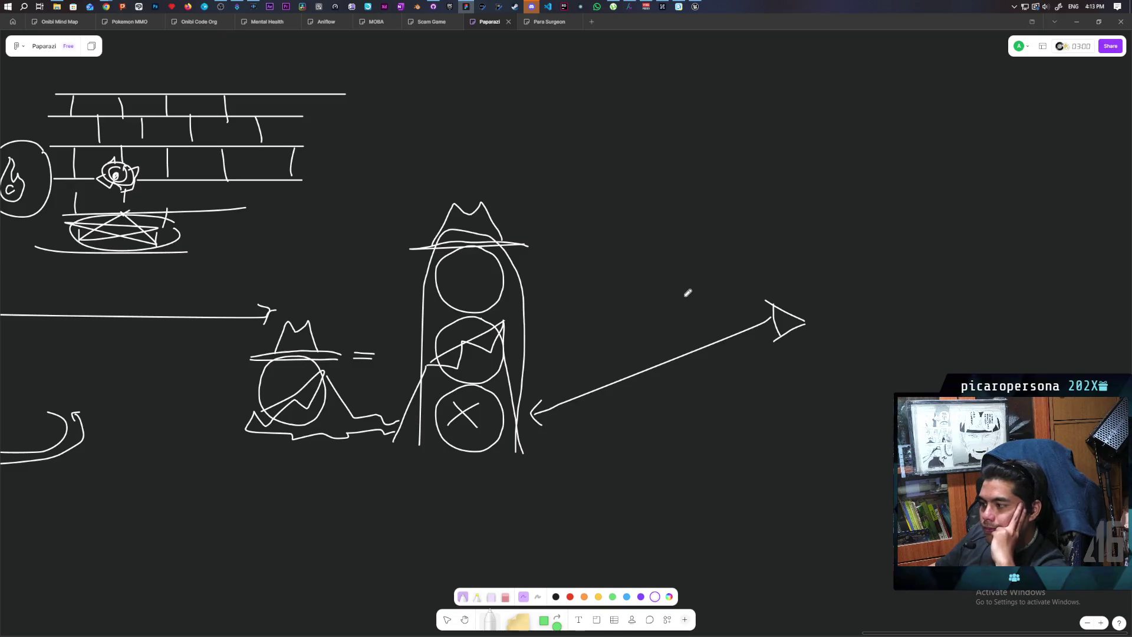
Draw one long horizontal stroke under the hatted figure and the traffic light.
drag(571, 328, 503, 275)
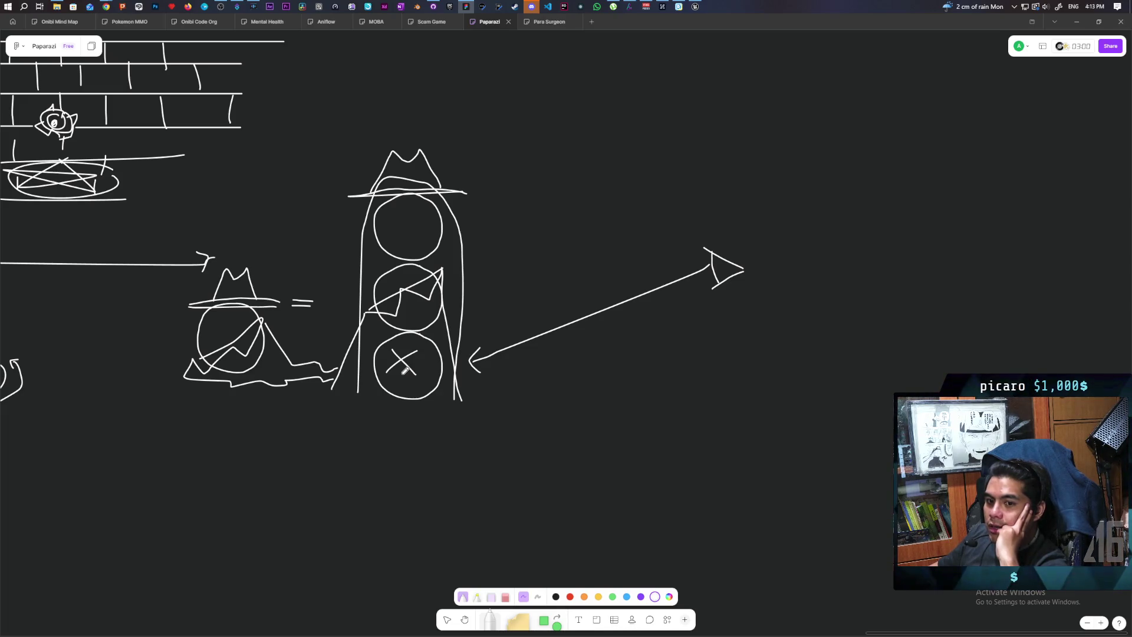
mouse_move(428, 439)
mouse_down()
mouse_move(457, 445)
mouse_move(414, 455)
mouse_move(417, 445)
mouse_up()
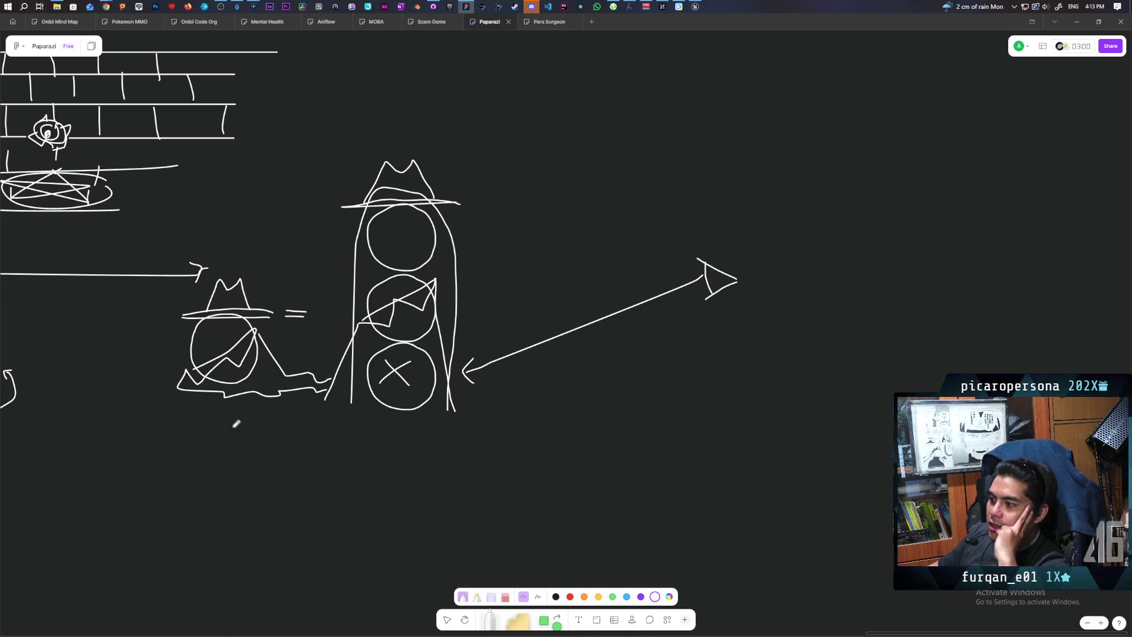
drag(224, 441, 394, 430)
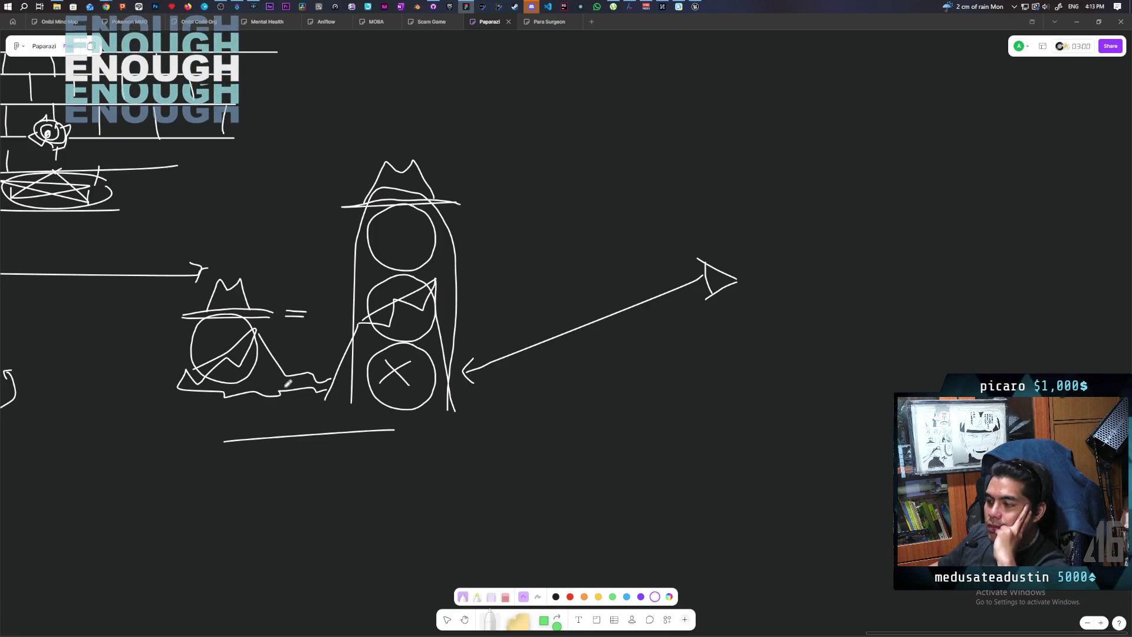
drag(424, 434, 583, 382)
drag(486, 461, 477, 437)
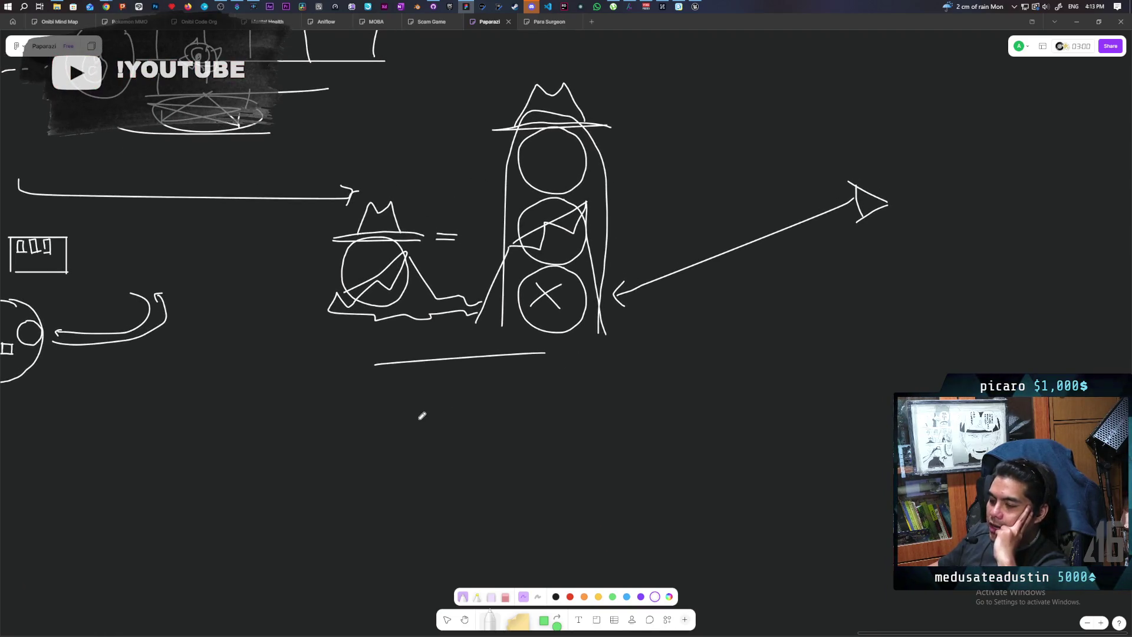
drag(486, 389, 314, 478)
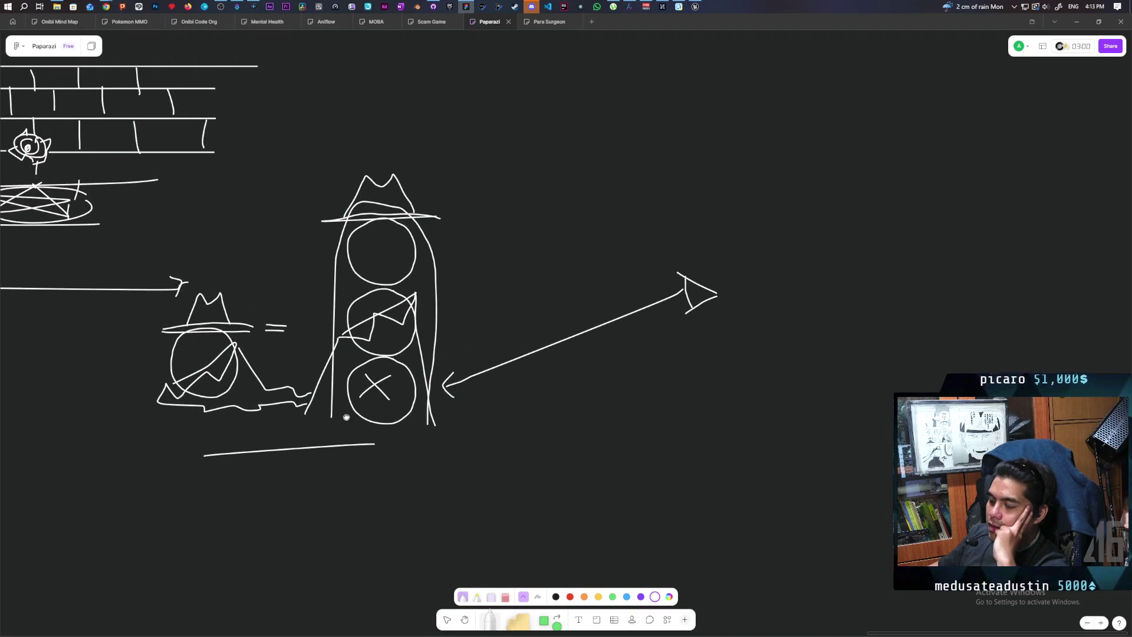
drag(345, 384, 333, 429)
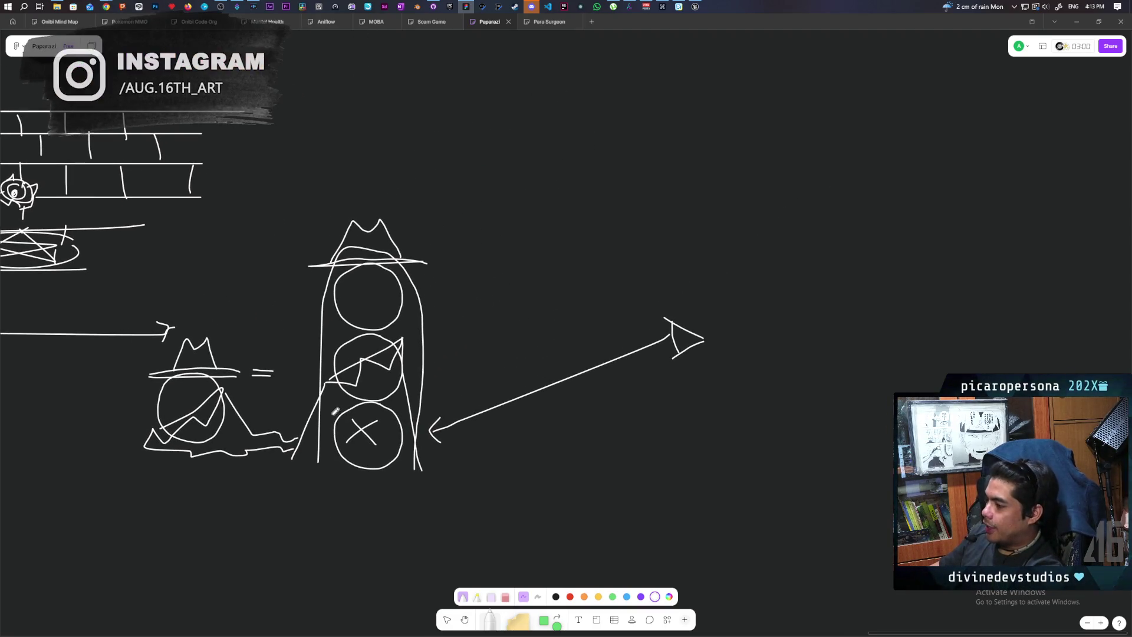
Sketch a stick figure's head, body and legs, undoing a bad bent-arm stroke.
scroll(333, 429, down, 3)
scroll(333, 429, left, 3)
scroll(362, 469, down, 3)
scroll(362, 469, left, 2)
mouse_move(392, 335)
mouse_down()
mouse_move(380, 397)
mouse_move(405, 341)
mouse_up()
drag(374, 406, 366, 534)
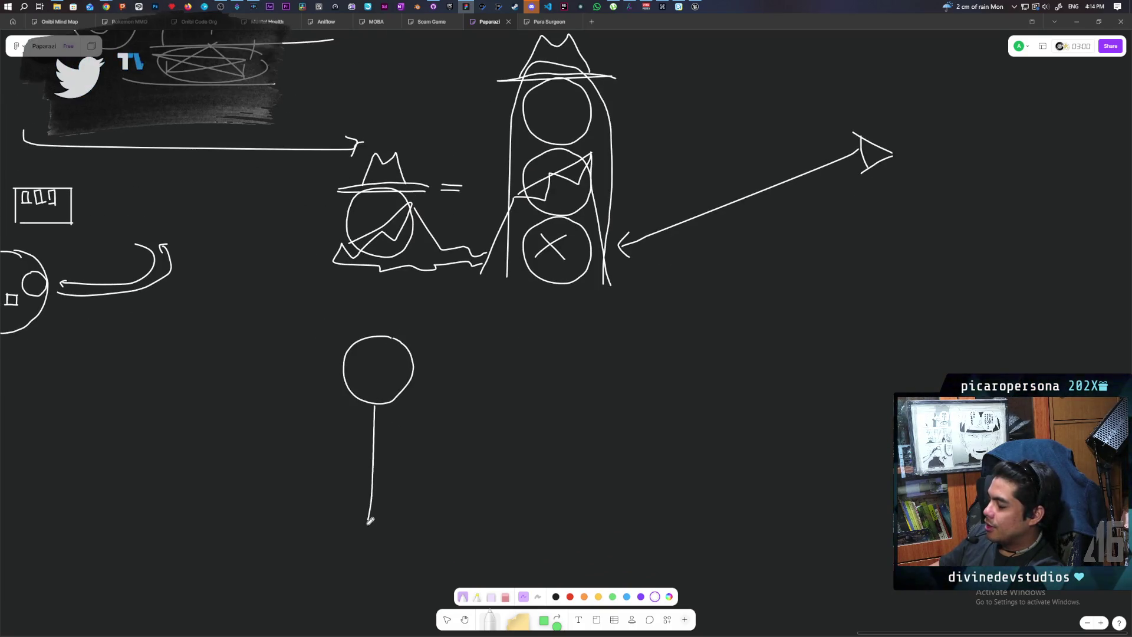
drag(375, 430, 410, 471)
mouse_move(369, 529)
mouse_down()
mouse_move(338, 561)
mouse_move(396, 558)
mouse_up()
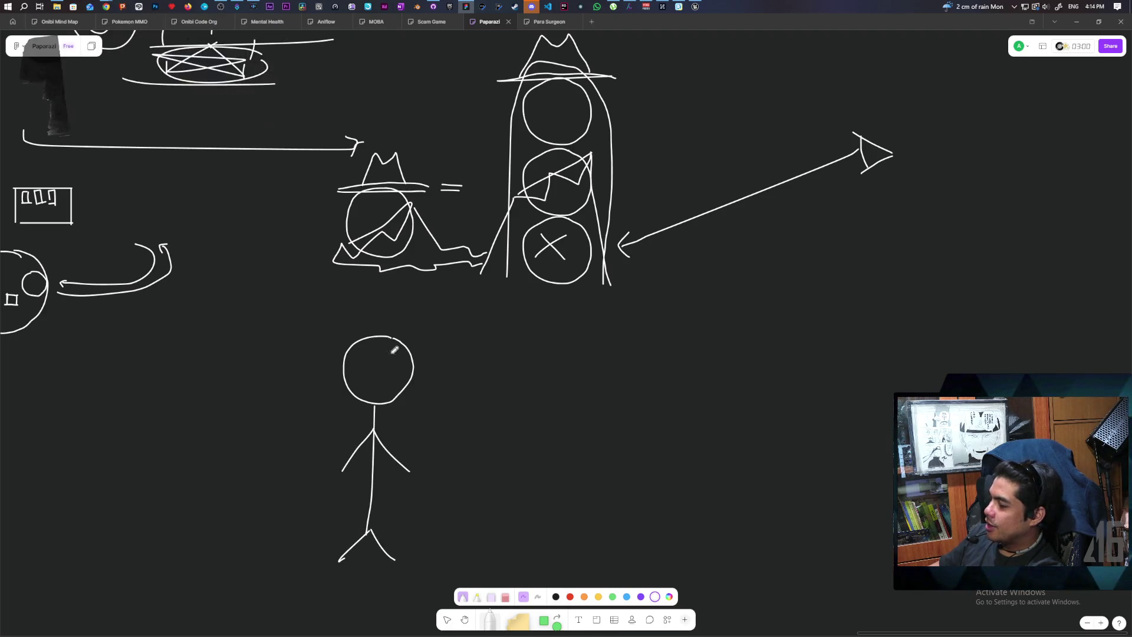
mouse_move(361, 423)
mouse_down()
mouse_move(377, 429)
mouse_move(324, 497)
mouse_up()
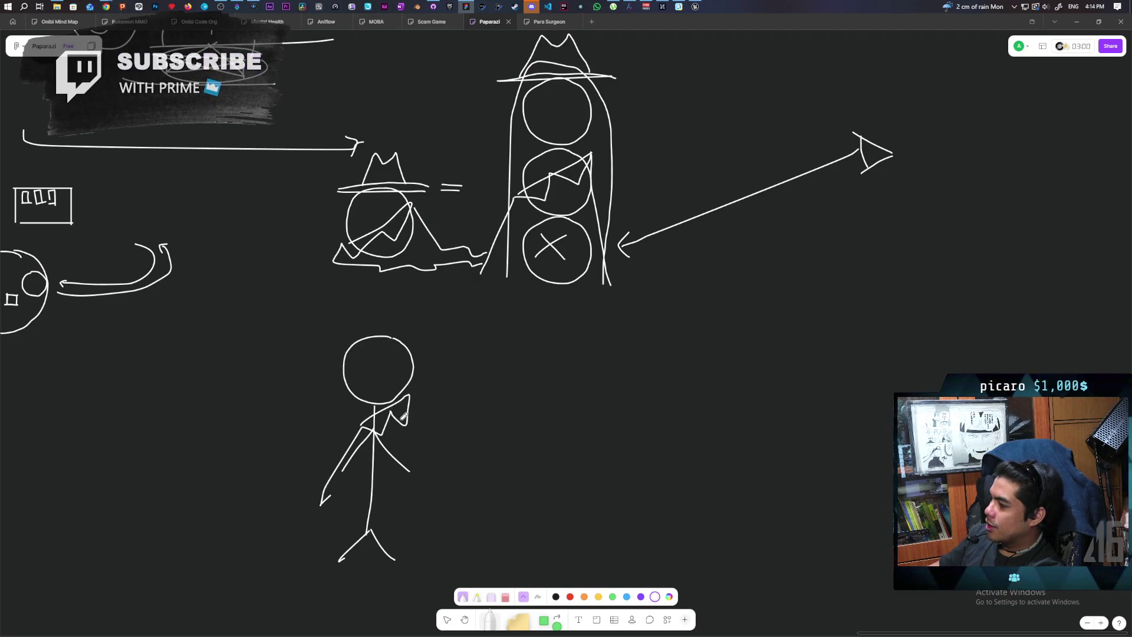
key(ctrl+z)
key(ctrl+z)
Add a straight arm, long coat lines, a hat brim and crown, and strokes beside the hat.
mouse_move(358, 430)
mouse_down()
mouse_move(409, 396)
mouse_move(394, 436)
mouse_move(382, 415)
mouse_move(331, 534)
mouse_move(304, 560)
mouse_up()
drag(411, 401, 451, 538)
drag(335, 336, 441, 338)
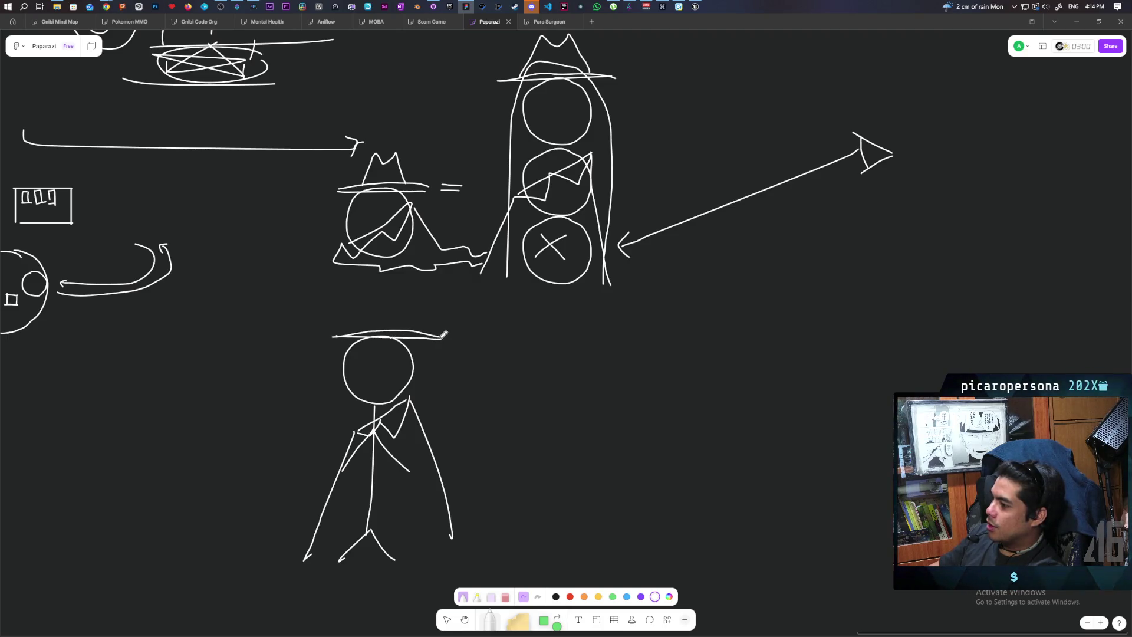
drag(378, 293, 399, 289)
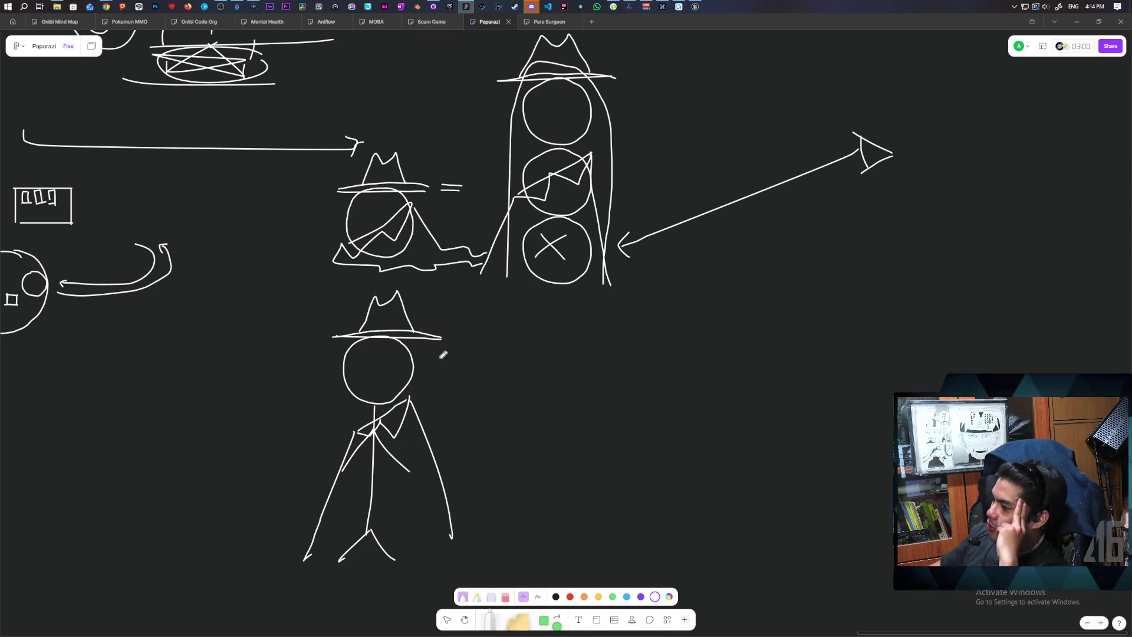
mouse_move(452, 324)
mouse_down()
mouse_move(474, 308)
mouse_move(481, 318)
mouse_up()
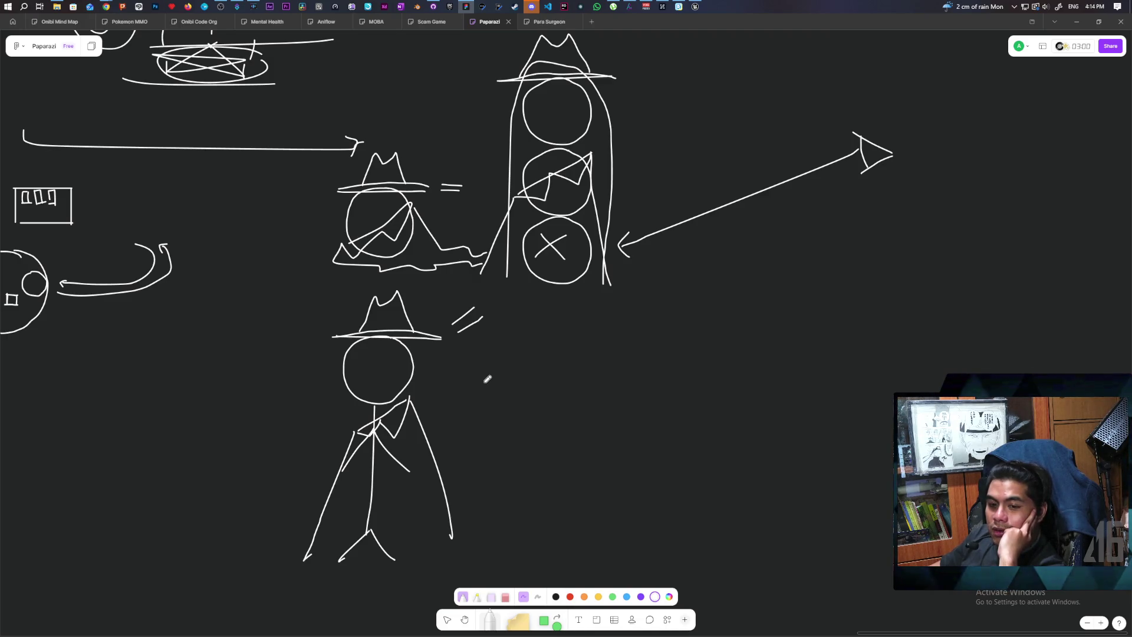
Pan the board right to show both hatted figures and the traffic light.
mouse_move(747, 320)
mouse_down()
mouse_move(548, 437)
mouse_move(454, 430)
mouse_move(488, 356)
mouse_move(493, 370)
mouse_up()
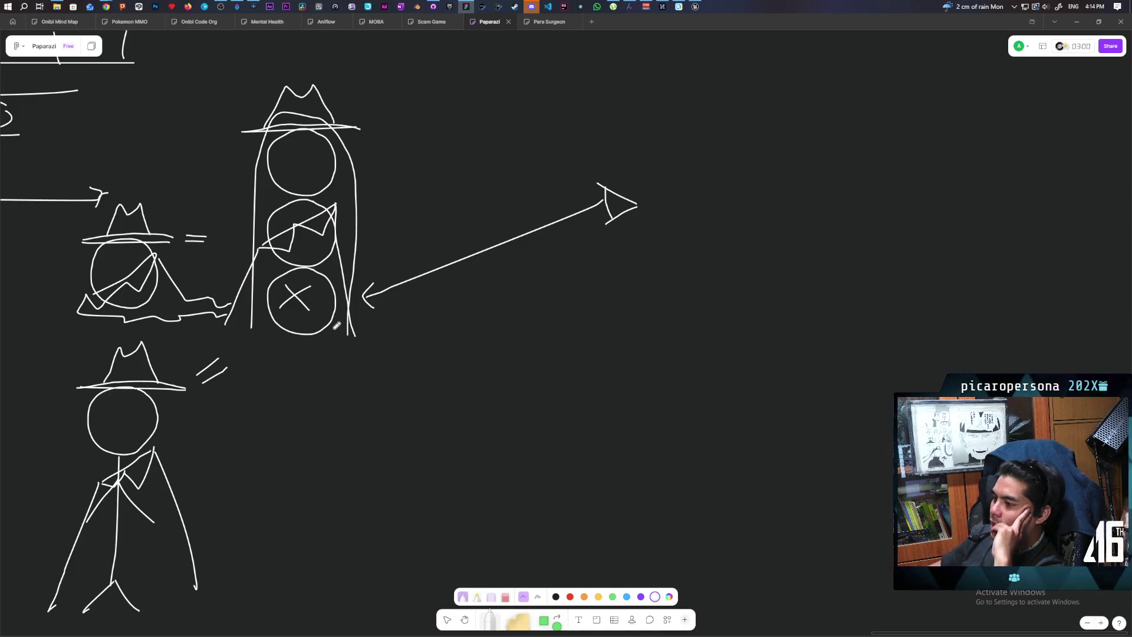
scroll(337, 325, up, 1)
scroll(336, 325, left, 1)
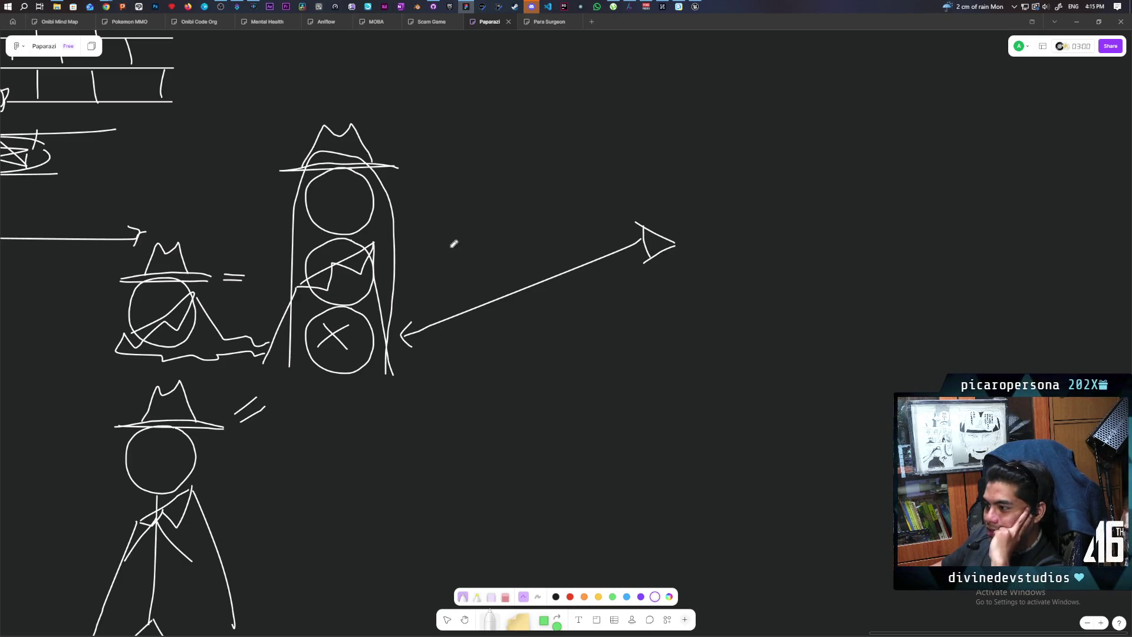
mouse_move(470, 351)
mouse_down()
mouse_move(462, 225)
mouse_move(468, 271)
mouse_move(519, 261)
mouse_move(503, 273)
mouse_move(503, 264)
mouse_up()
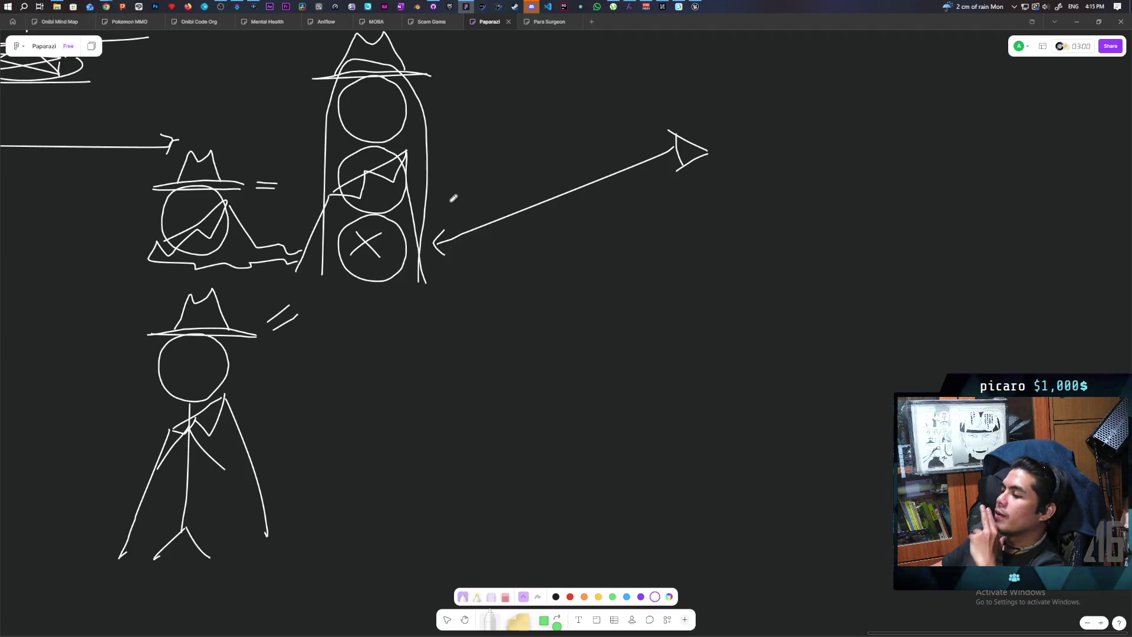
mouse_move(405, 346)
mouse_down()
mouse_move(501, 413)
mouse_move(462, 340)
mouse_move(437, 399)
mouse_move(430, 377)
mouse_up()
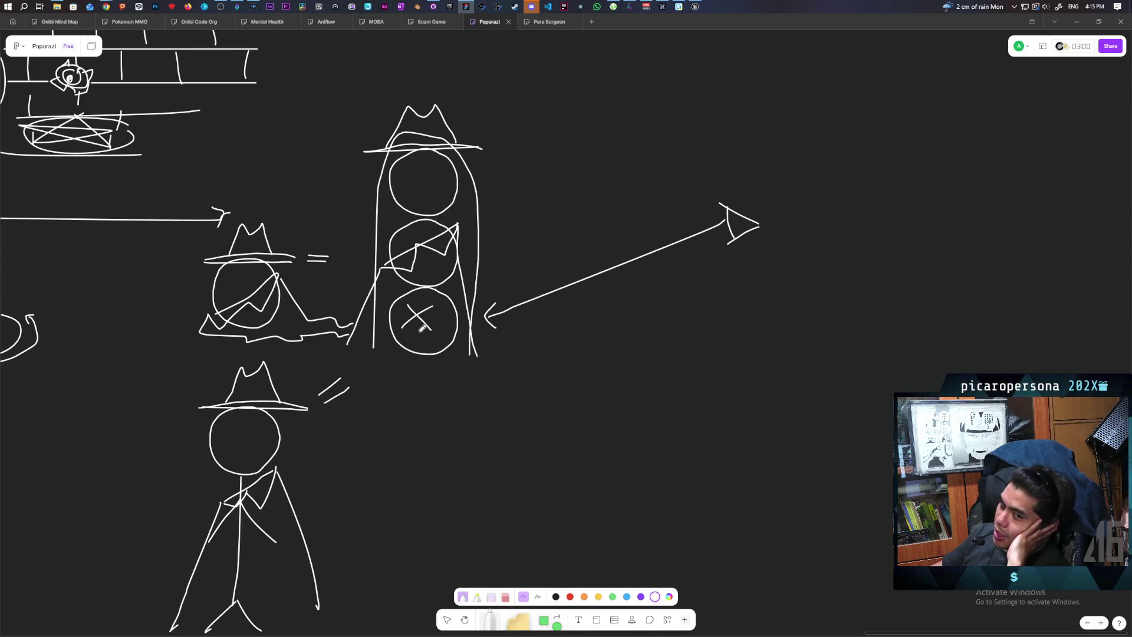
scroll(423, 328, down, 3)
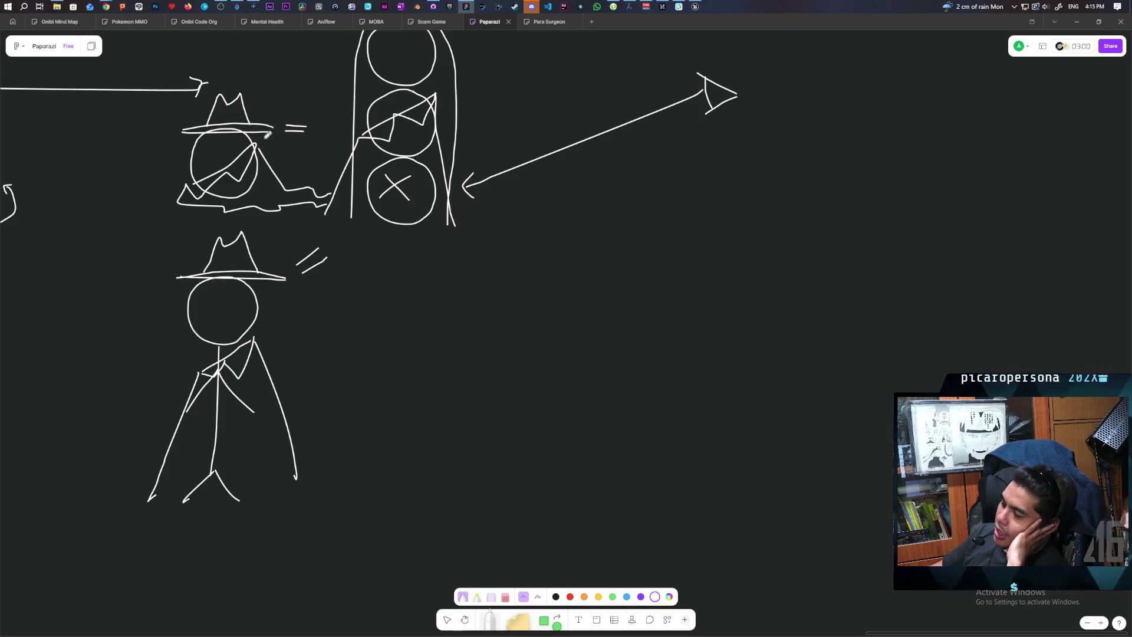
scroll(434, 411, up, 3)
scroll(474, 510, down, 1)
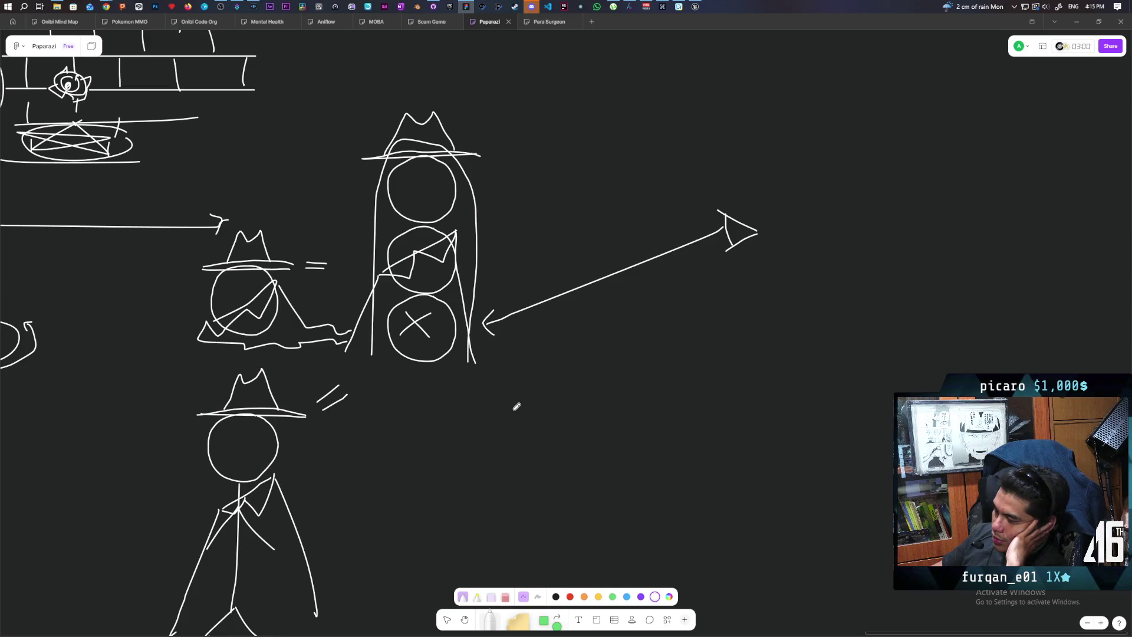
scroll(465, 413, down, 2)
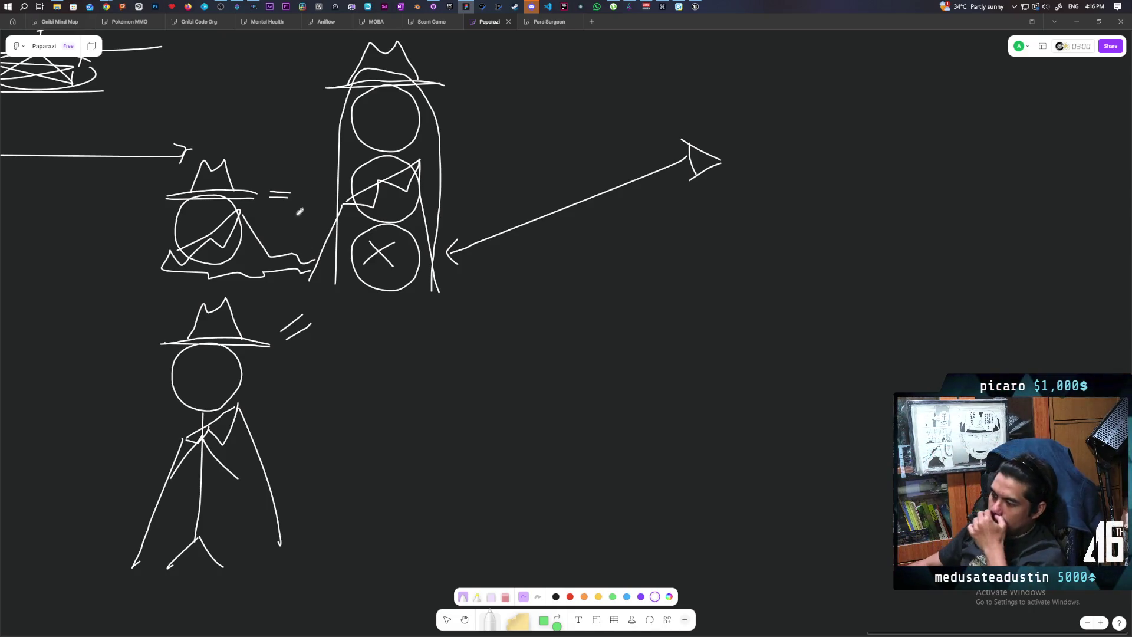
scroll(477, 393, left, 5)
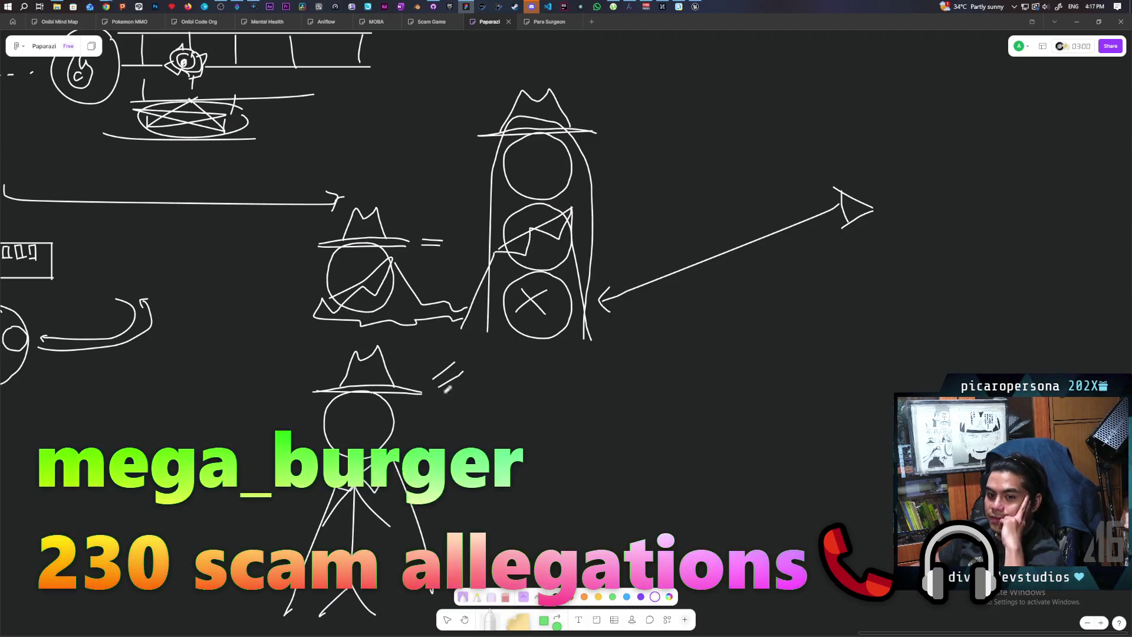
scroll(519, 327, down, 1)
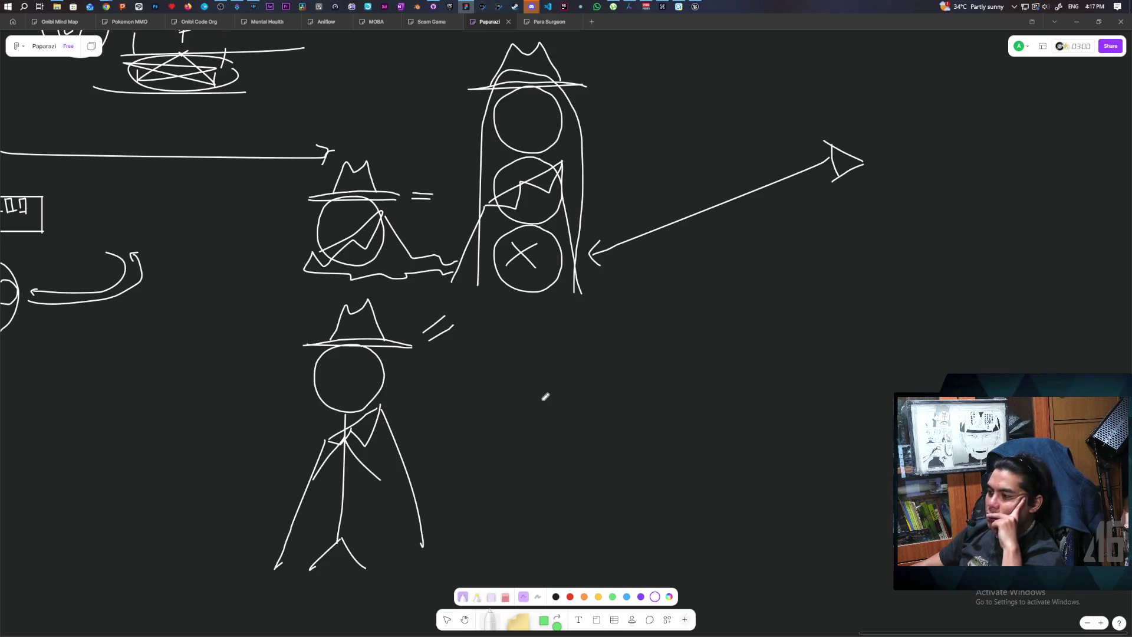
mouse_move(525, 387)
mouse_down()
mouse_move(555, 471)
mouse_move(601, 435)
mouse_move(617, 372)
mouse_move(563, 356)
mouse_move(514, 381)
mouse_up()
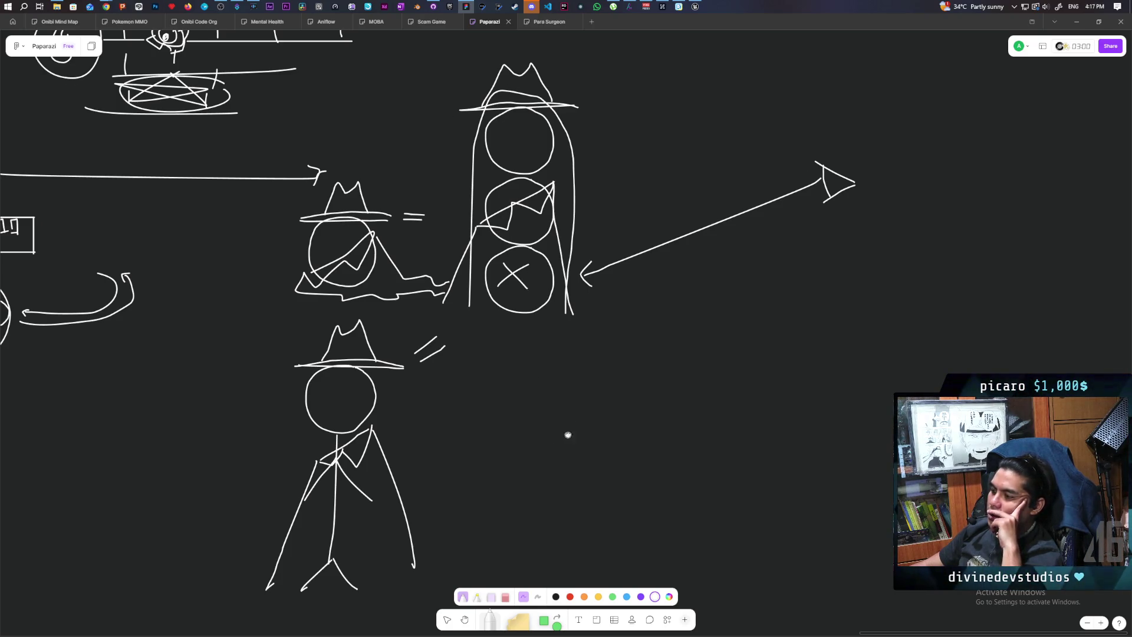
drag(567, 434, 500, 499)
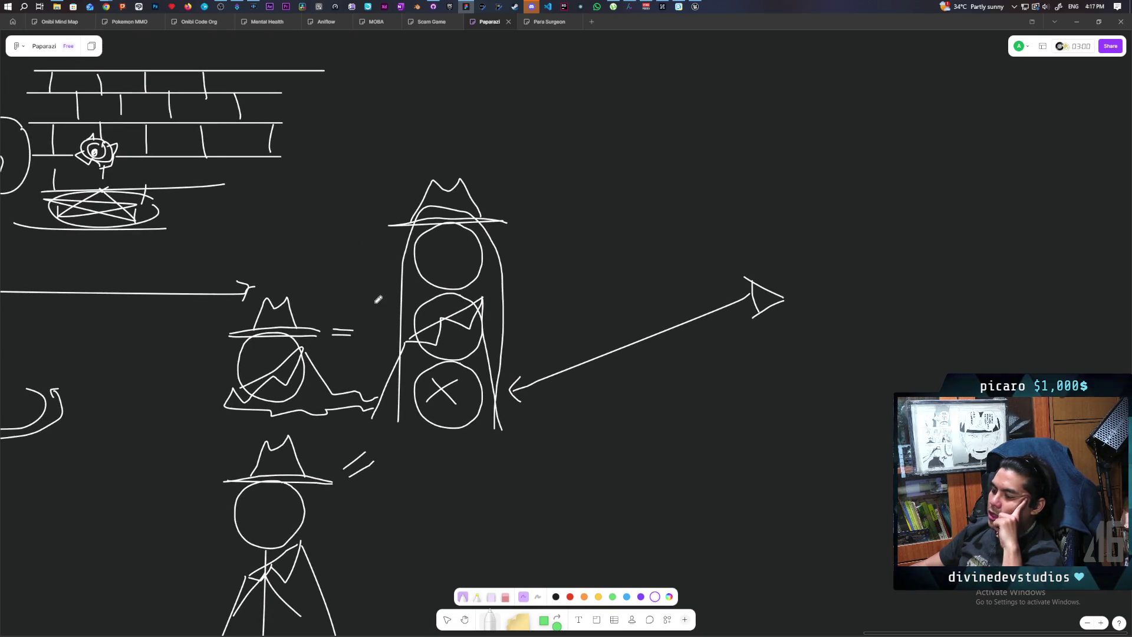
scroll(413, 278, right, 3)
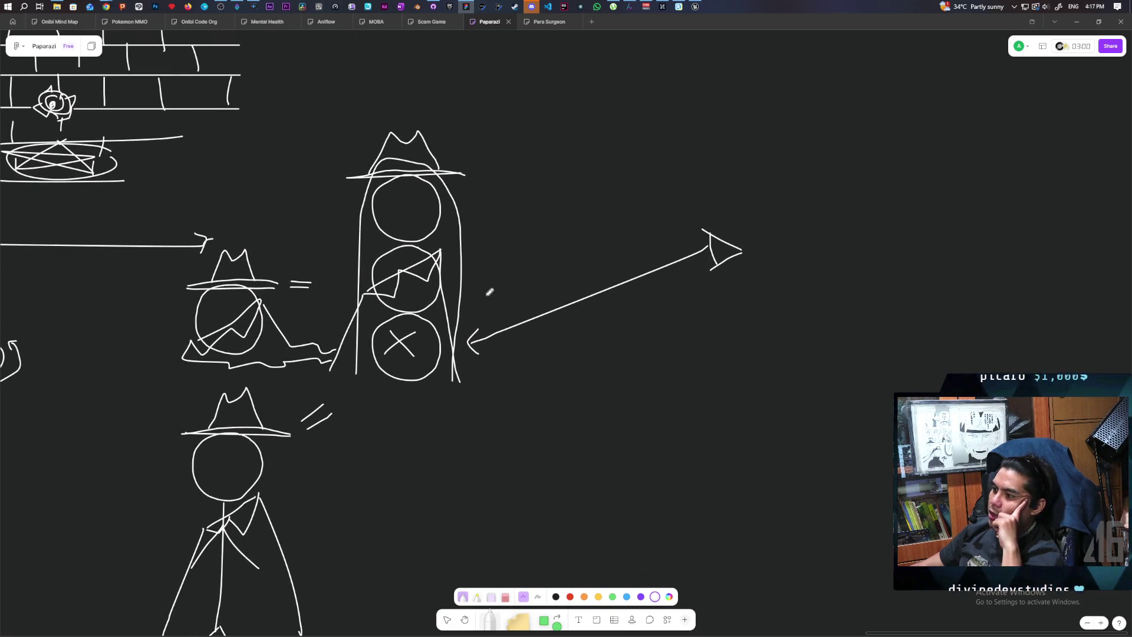
scroll(471, 271, down, 3)
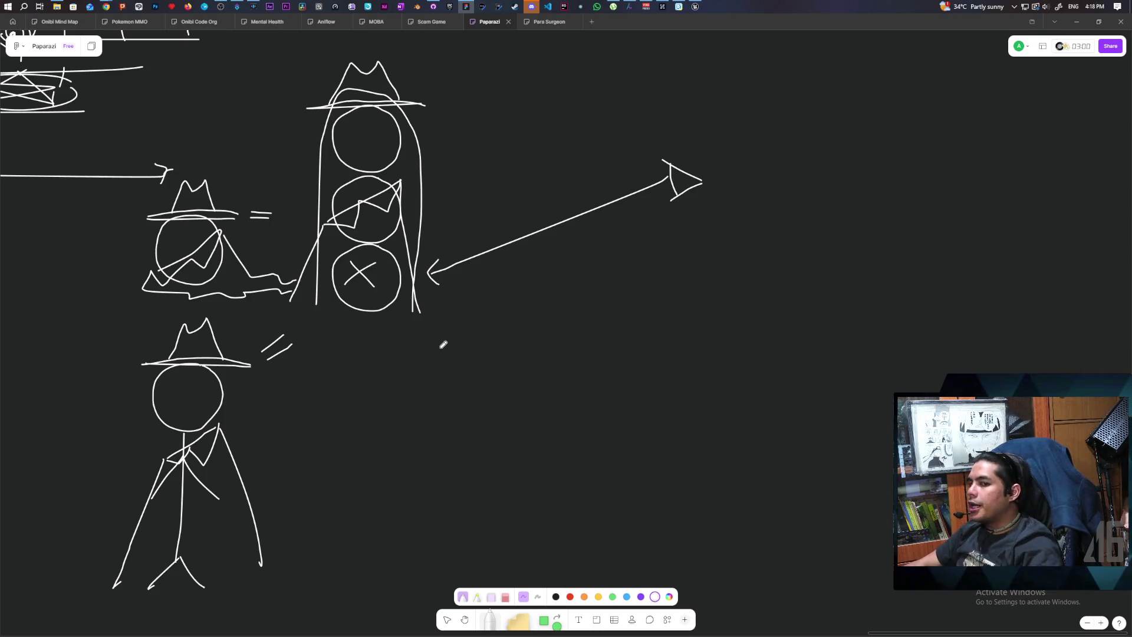
scroll(484, 119, up, 2)
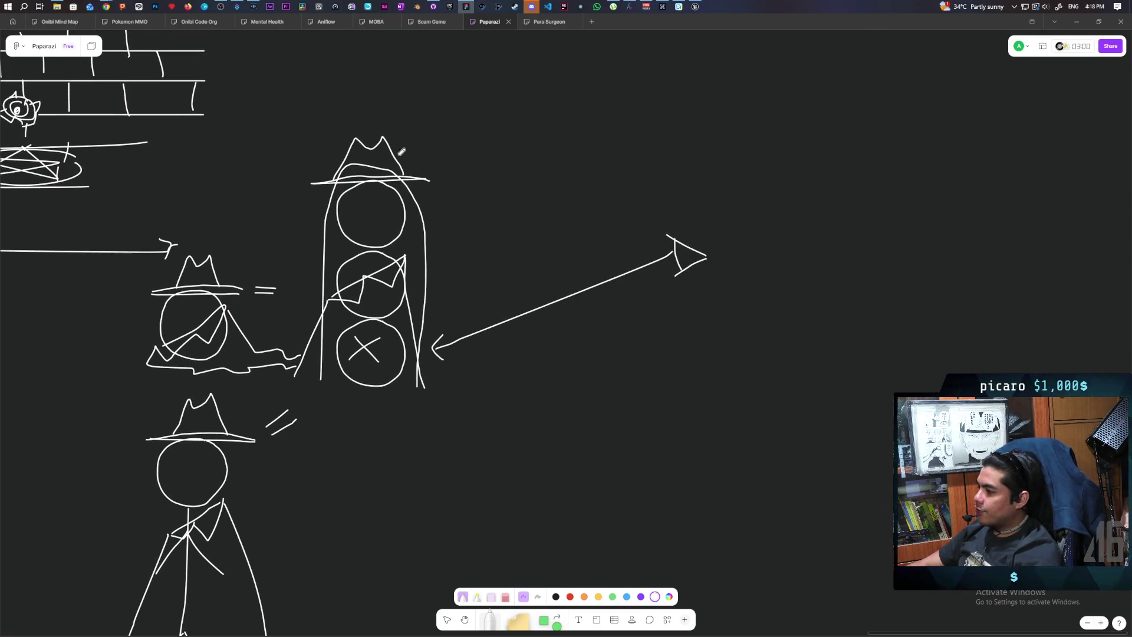
Draw a short downward arrow into the top circle and an arc around the lower two circles.
scroll(391, 214, left, 2)
scroll(438, 271, down, 1)
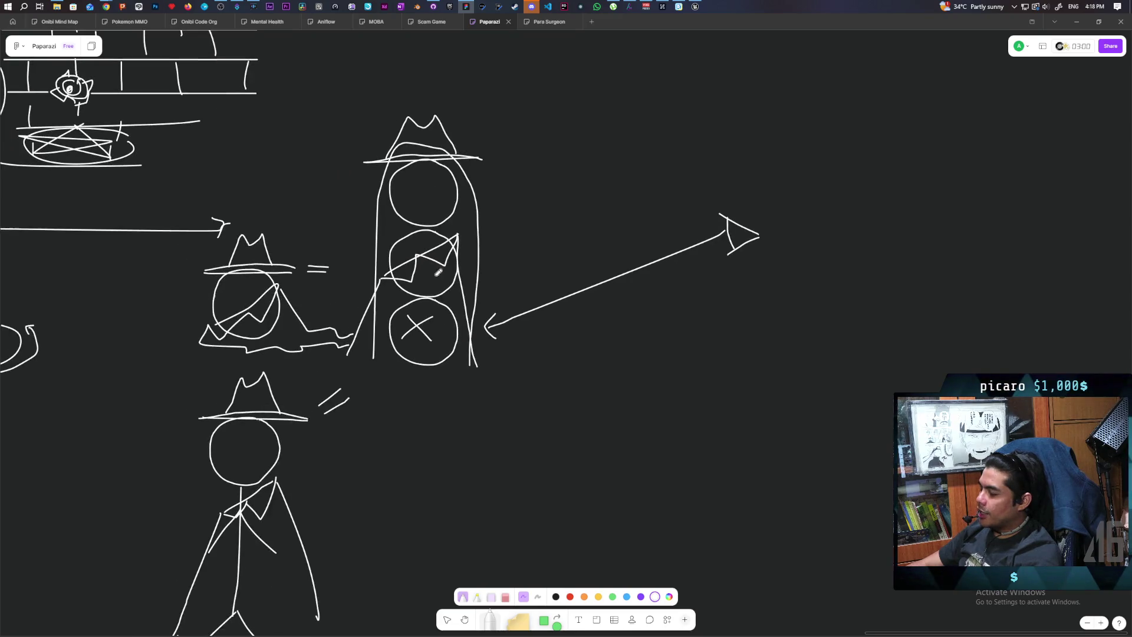
drag(423, 146, 425, 179)
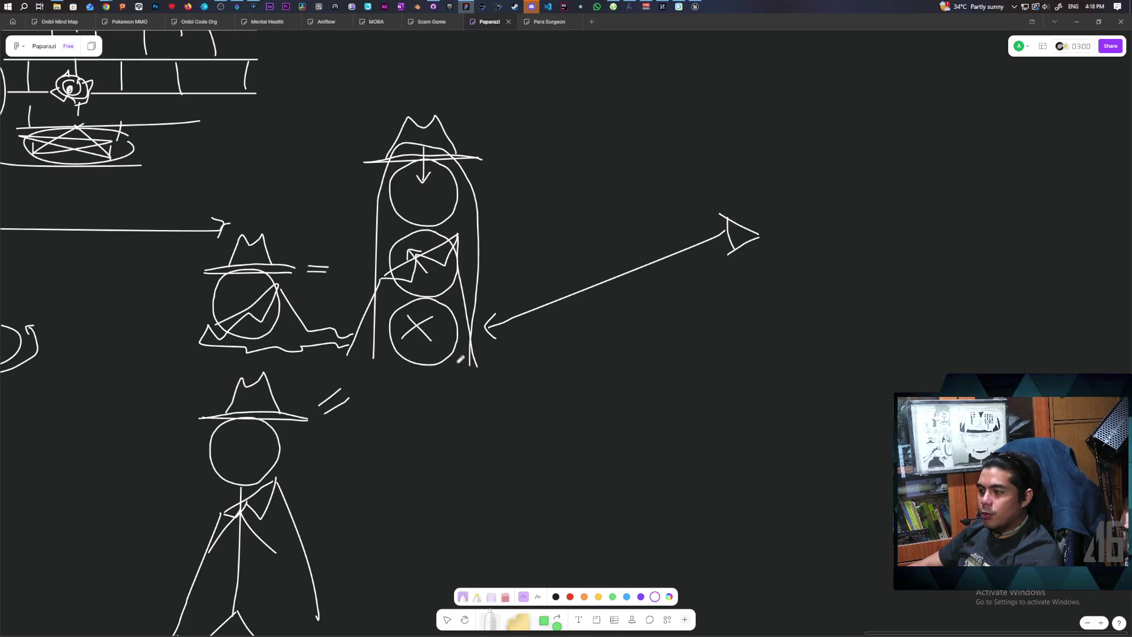
scroll(472, 383, right, 3)
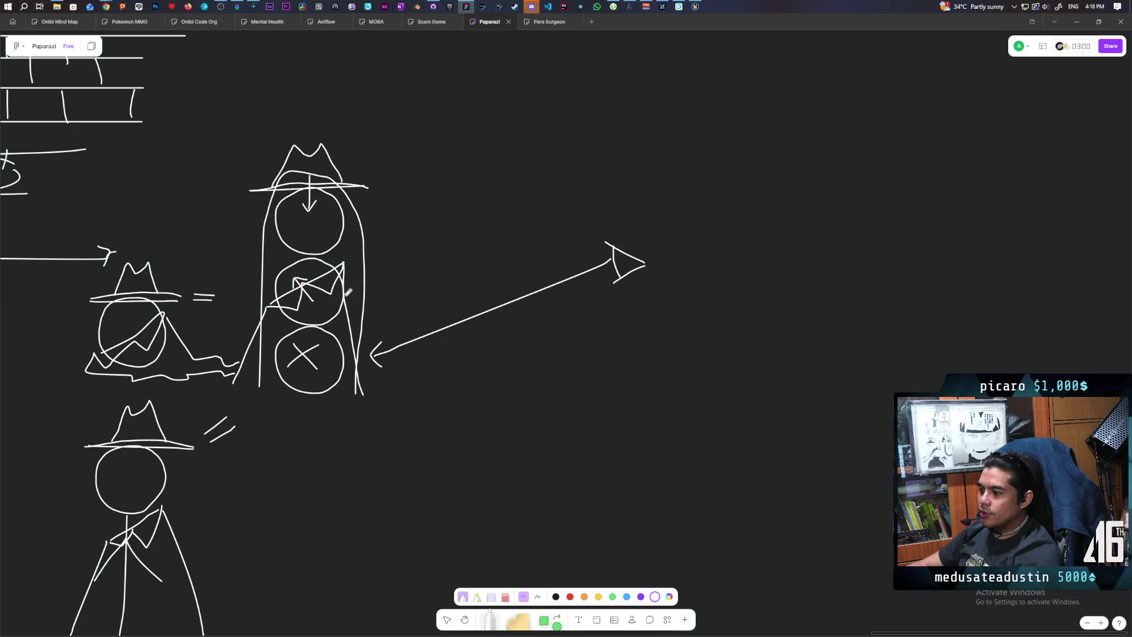
drag(347, 295, 352, 405)
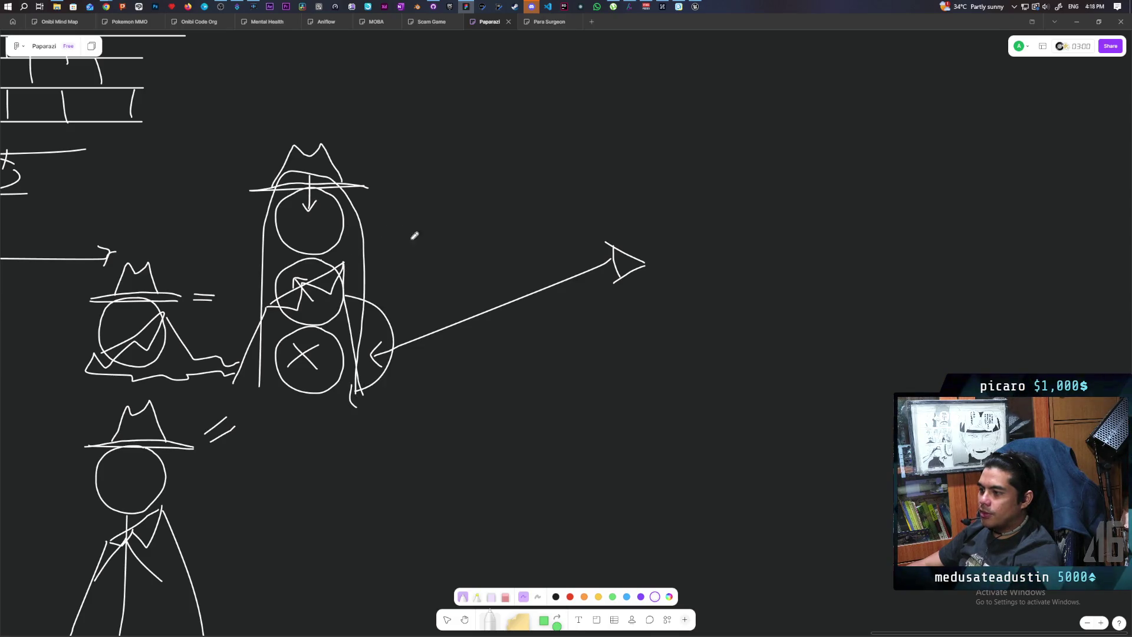
Draw a large curved arrow around the tall figure, plus a check mark and an X beside it.
mouse_move(367, 226)
mouse_down()
mouse_move(464, 274)
mouse_move(395, 400)
mouse_move(406, 410)
mouse_up()
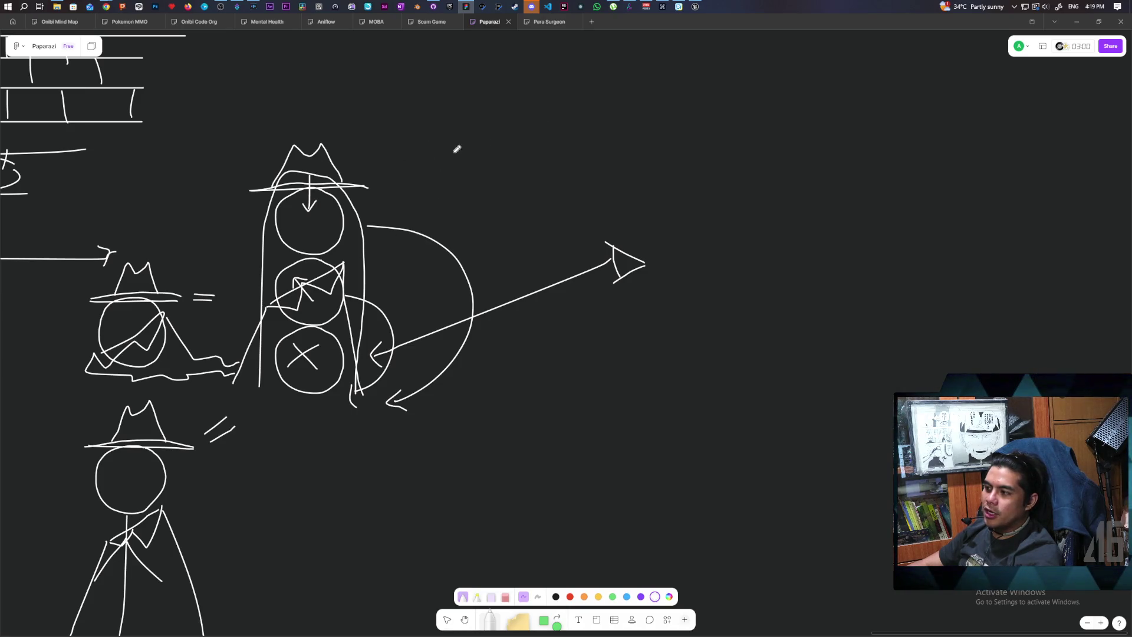
drag(416, 142, 473, 118)
mouse_move(460, 161)
mouse_down()
mouse_move(414, 196)
mouse_move(459, 203)
mouse_up()
Handwrite 'hat' above the tall figure and 'coat' beside its middle circle.
scroll(420, 271, up, 1)
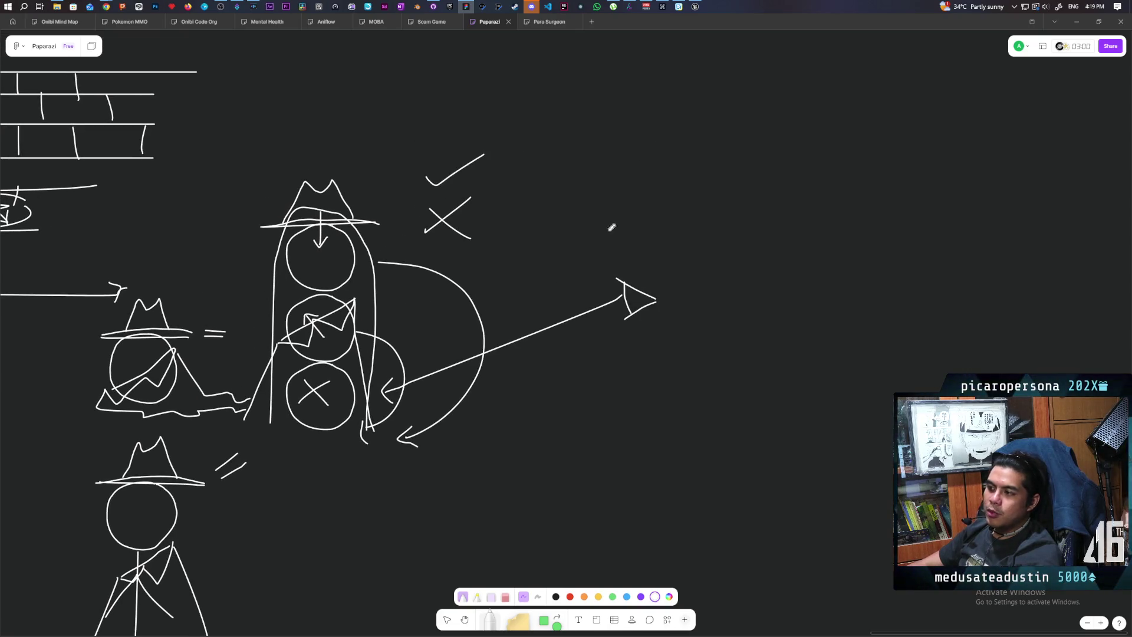
mouse_move(304, 136)
mouse_down()
mouse_move(317, 158)
mouse_move(345, 158)
mouse_up()
scroll(370, 255, down, 1)
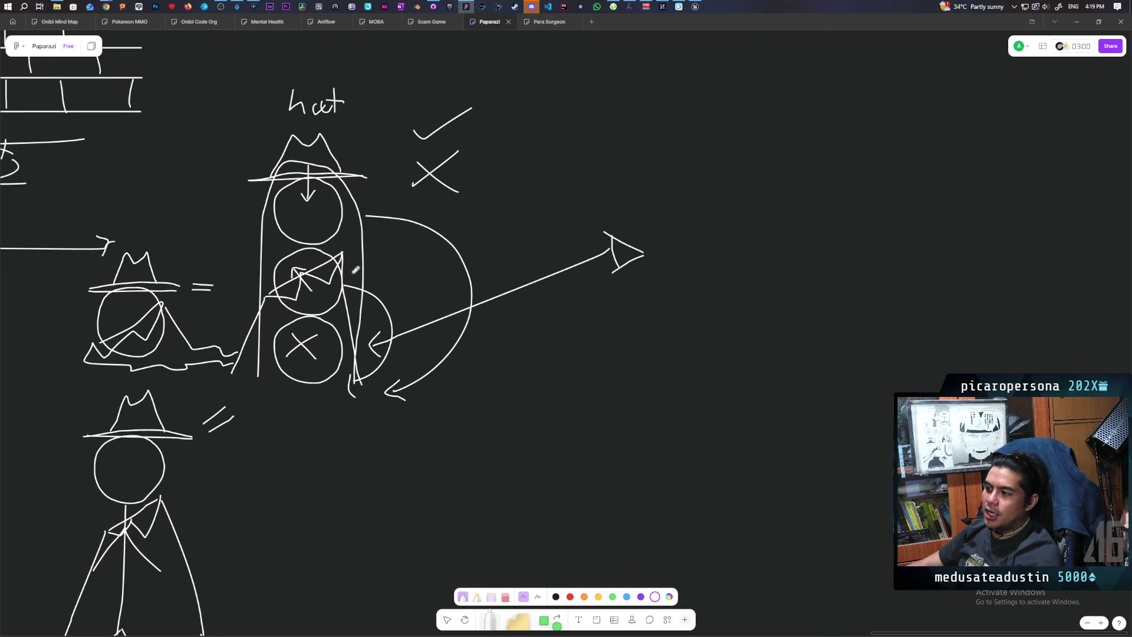
mouse_move(381, 264)
mouse_down()
mouse_move(430, 276)
mouse_move(437, 257)
mouse_up()
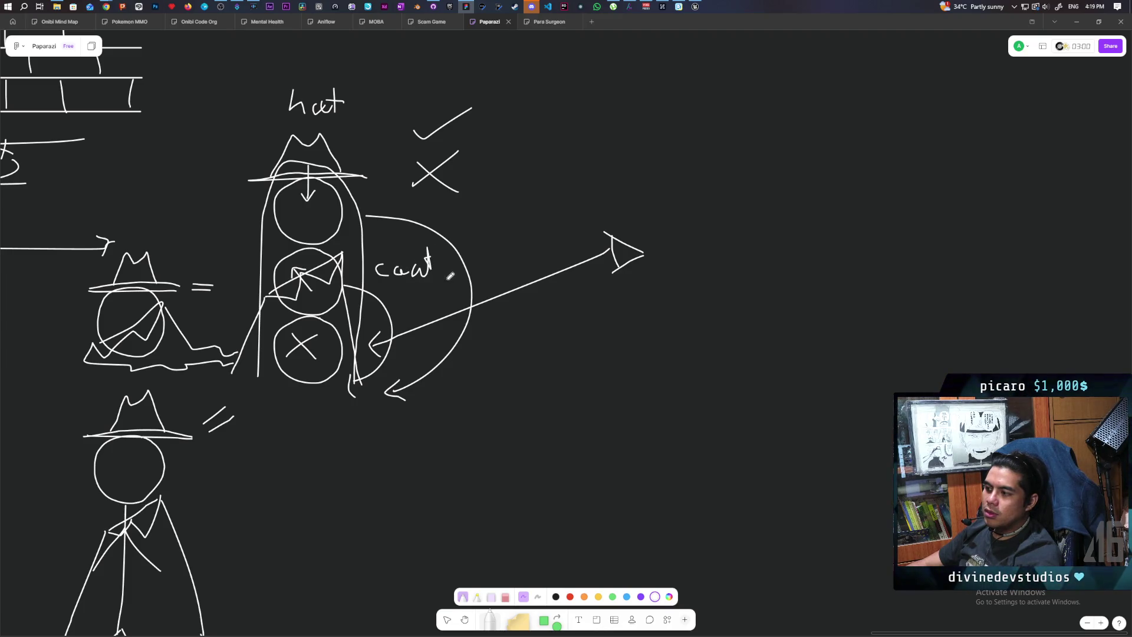
scroll(457, 234, right, 3)
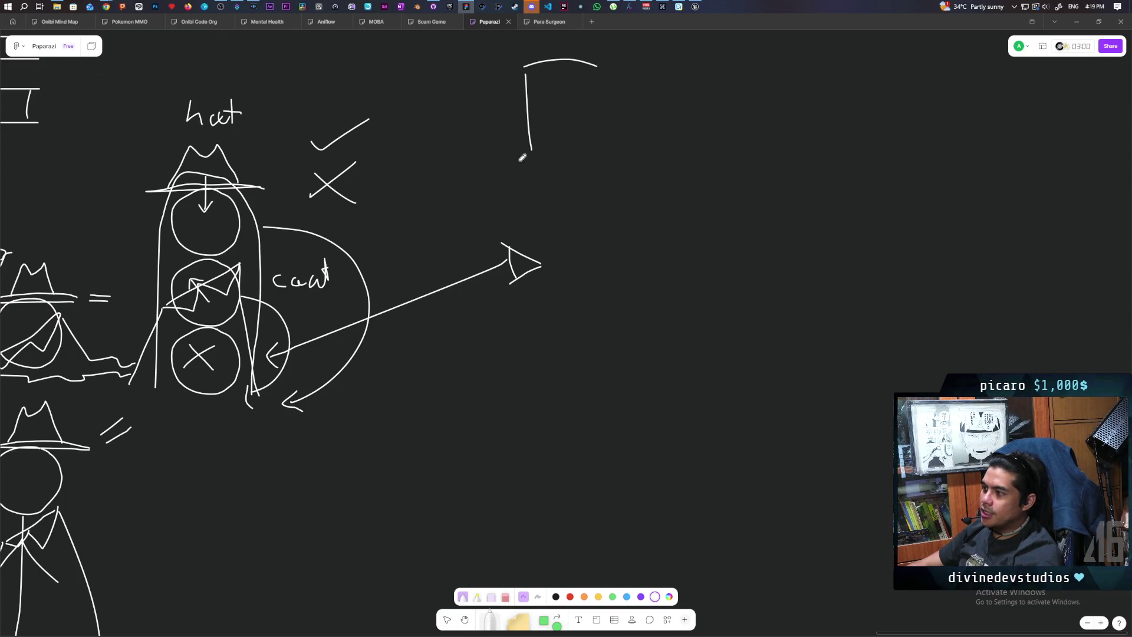
Close the box outline, write d, h and c inside, divide off d, and tick h and c.
drag(519, 160, 599, 158)
drag(603, 72, 603, 142)
mouse_move(556, 64)
mouse_down()
mouse_move(569, 81)
mouse_move(558, 115)
mouse_move(578, 142)
mouse_up()
drag(512, 92, 603, 97)
drag(587, 136, 611, 128)
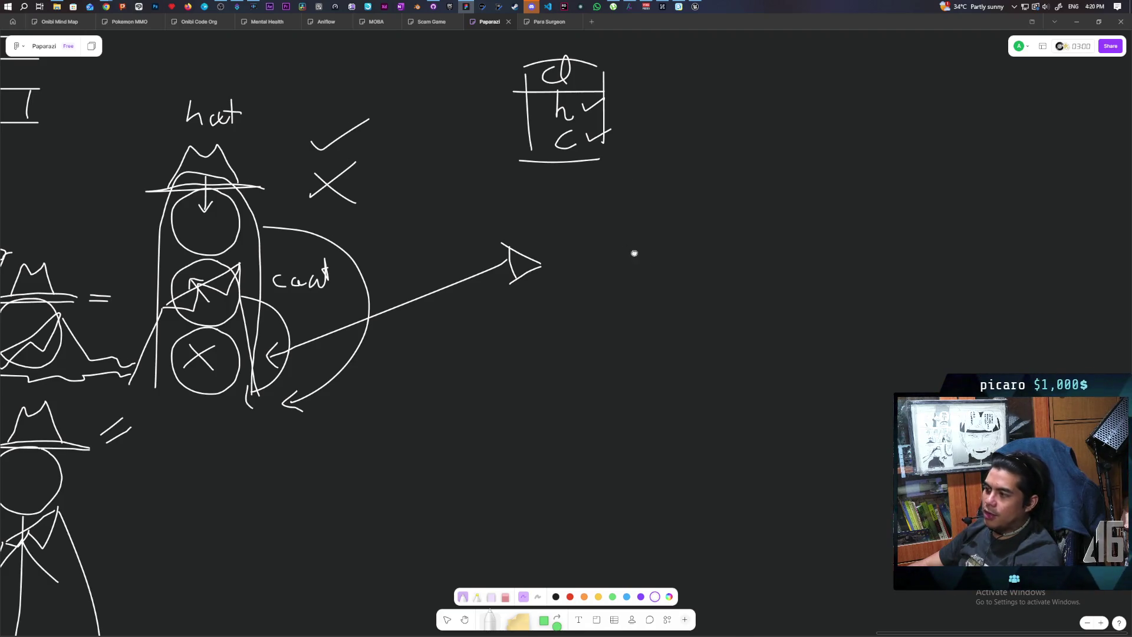
scroll(437, 278, down, 2)
scroll(436, 278, right, 2)
scroll(457, 342, left, 4)
scroll(457, 342, left, 6)
scroll(614, 347, right, 8)
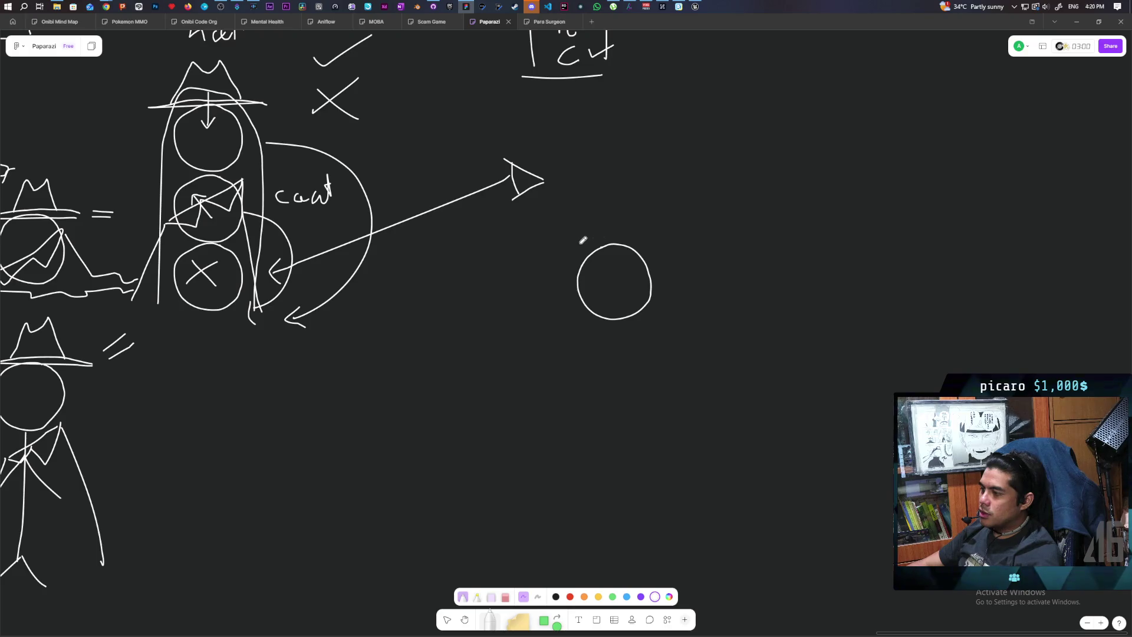
Draw a hat brim and crown on the new circle with a checkmark to its right.
drag(580, 244, 670, 246)
drag(569, 242, 677, 242)
mouse_move(595, 242)
mouse_down()
mouse_move(615, 206)
mouse_move(658, 234)
mouse_up()
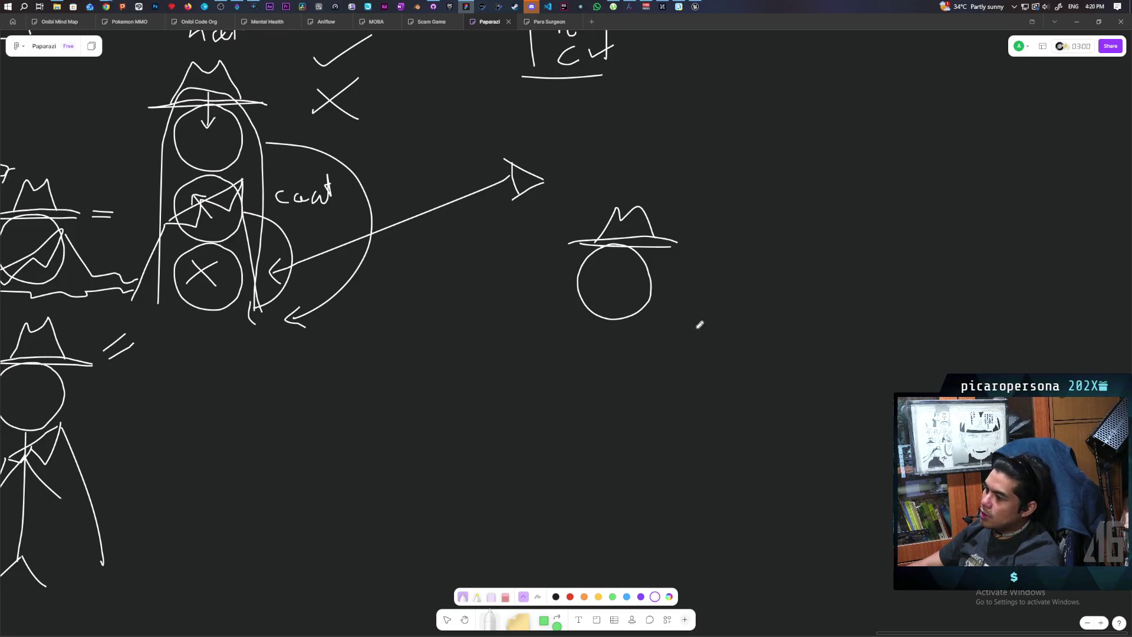
drag(665, 282, 722, 261)
Add a question mark above the hatted head.
scroll(722, 260, right, 5)
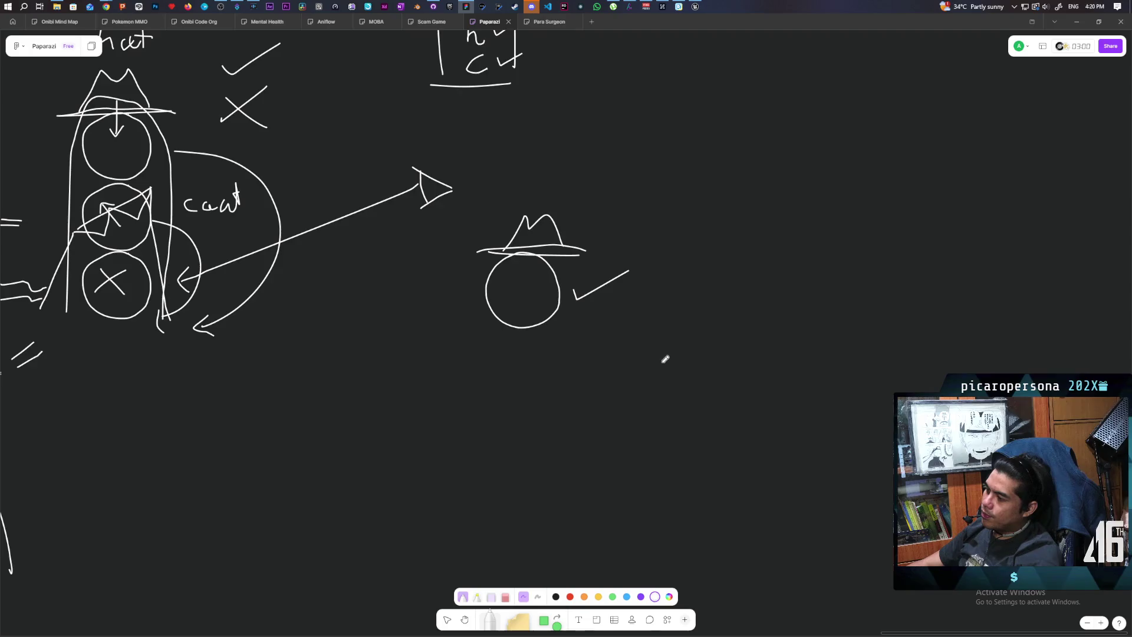
mouse_move(551, 371)
mouse_down()
mouse_move(677, 369)
mouse_move(727, 387)
mouse_move(723, 417)
mouse_up()
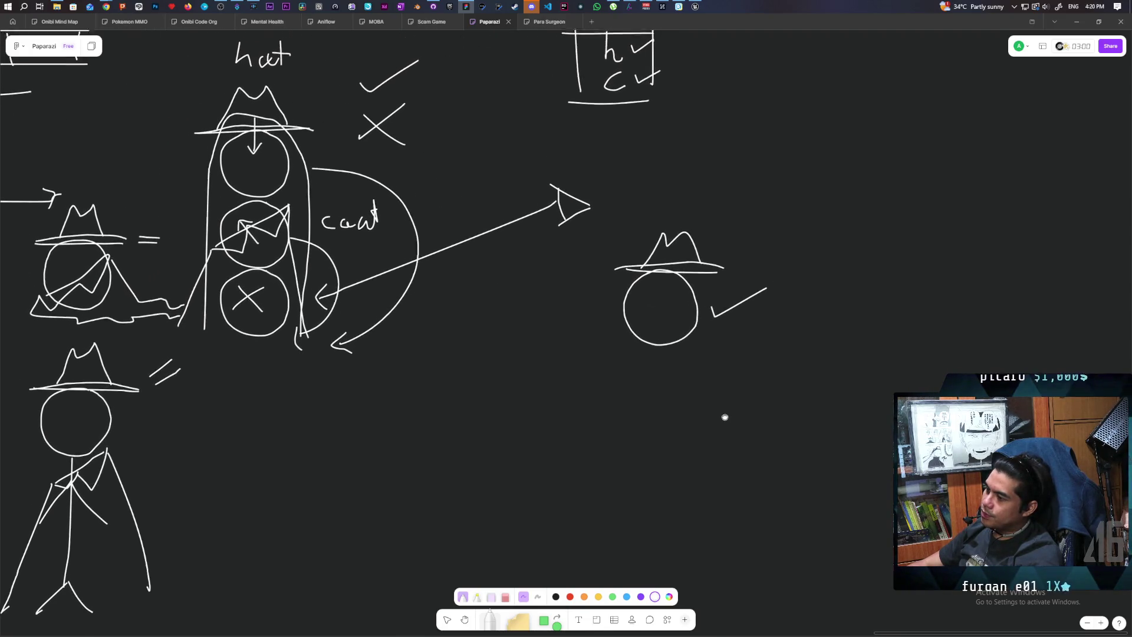
mouse_move(733, 219)
mouse_down()
mouse_move(754, 224)
mouse_move(742, 245)
mouse_up()
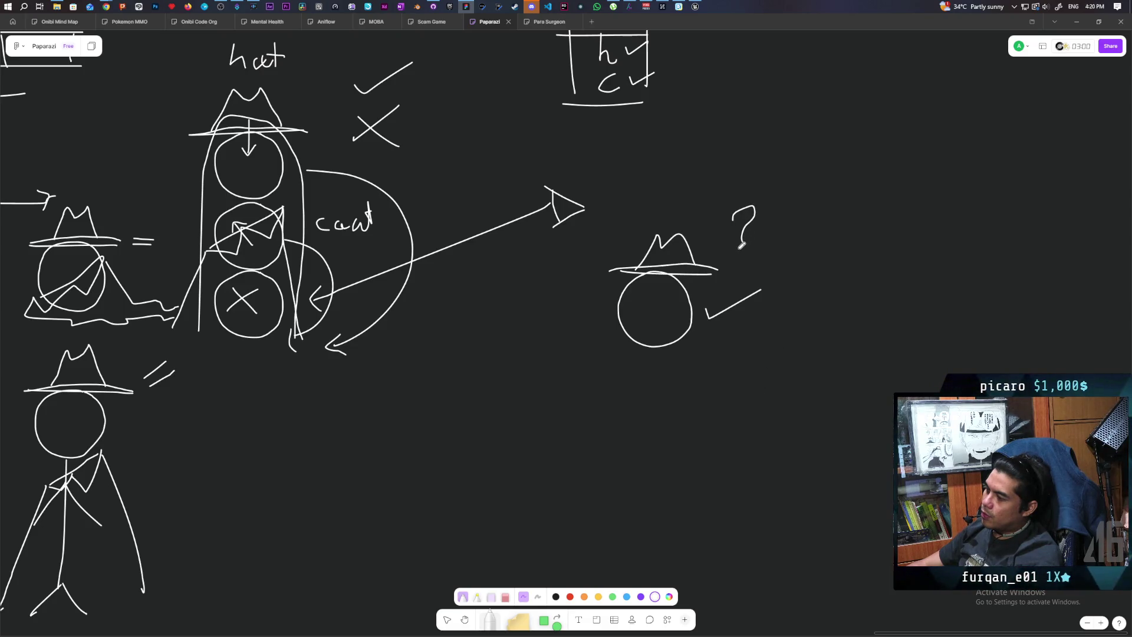
scroll(748, 336, left, 3)
scroll(748, 336, down, 1)
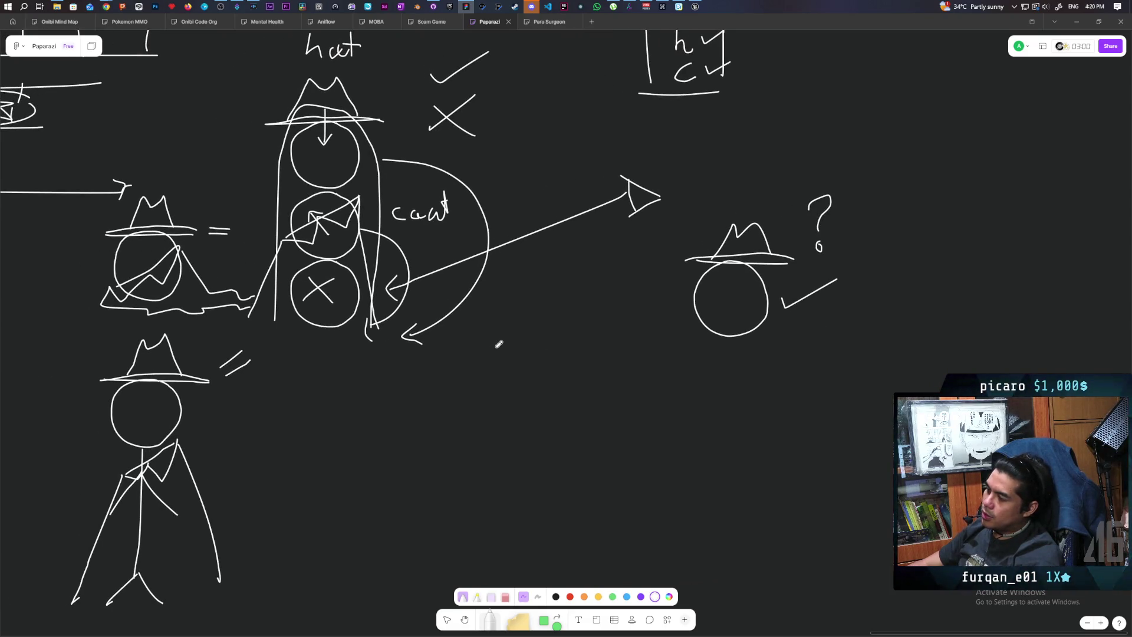
scroll(532, 339, up, 1)
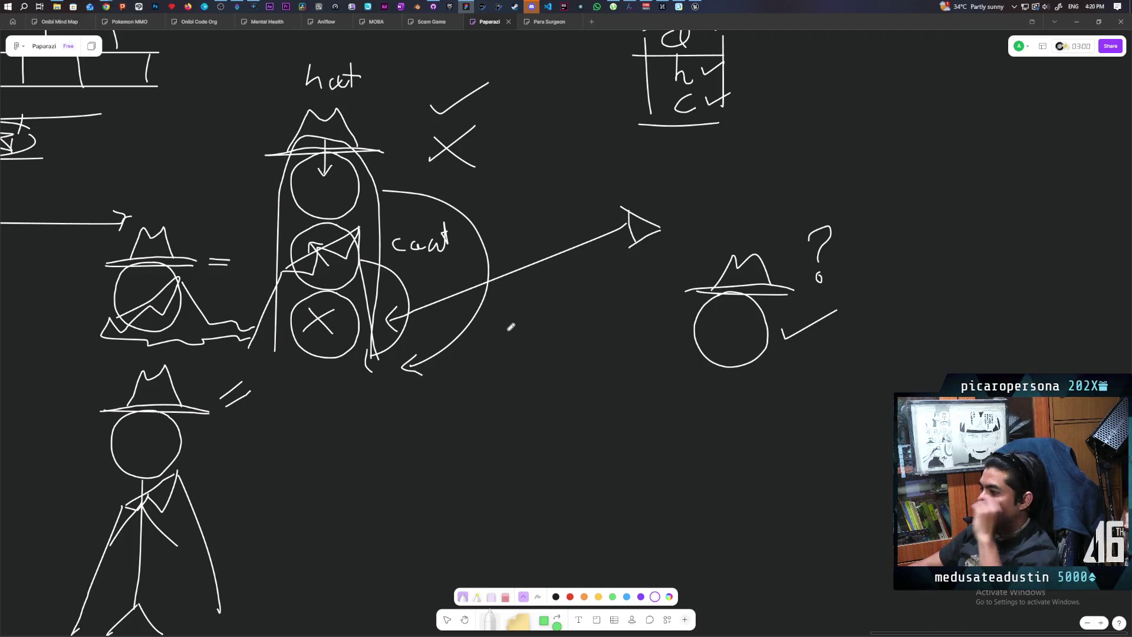
scroll(511, 327, up, 1)
scroll(501, 306, right, 1)
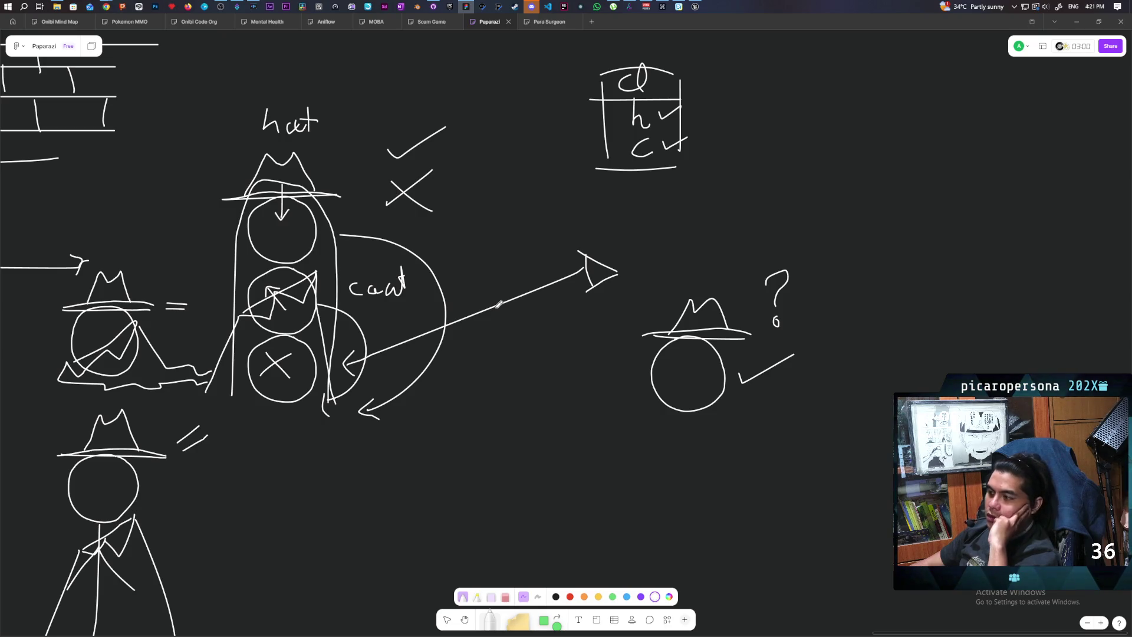
scroll(467, 431, down, 2)
scroll(467, 431, left, 3)
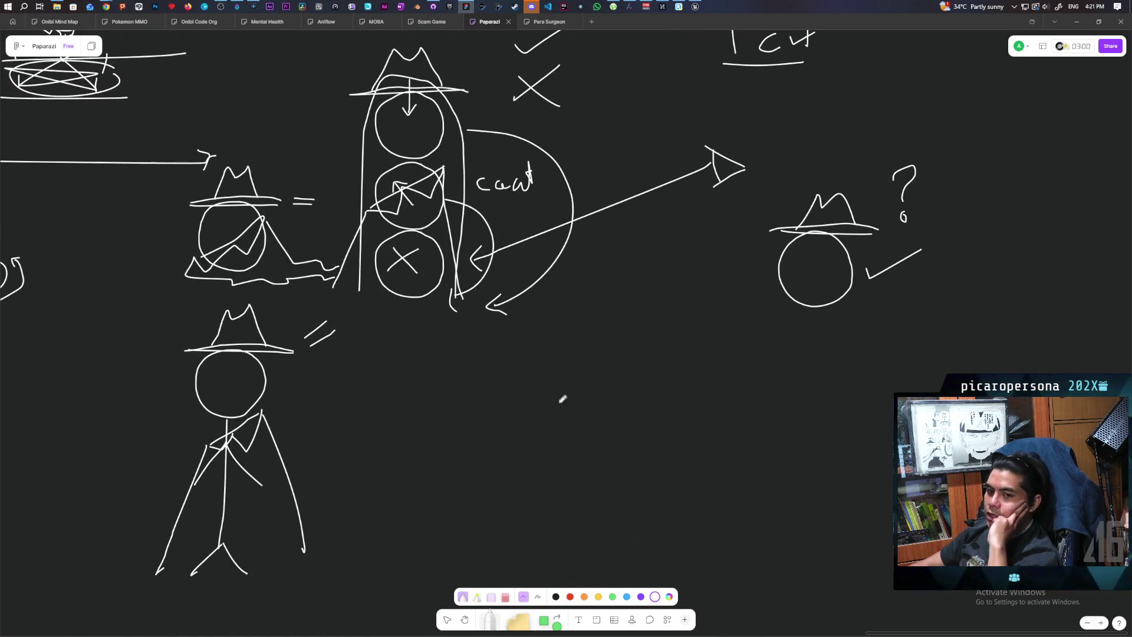
scroll(602, 456, up, 1)
scroll(616, 386, right, 3)
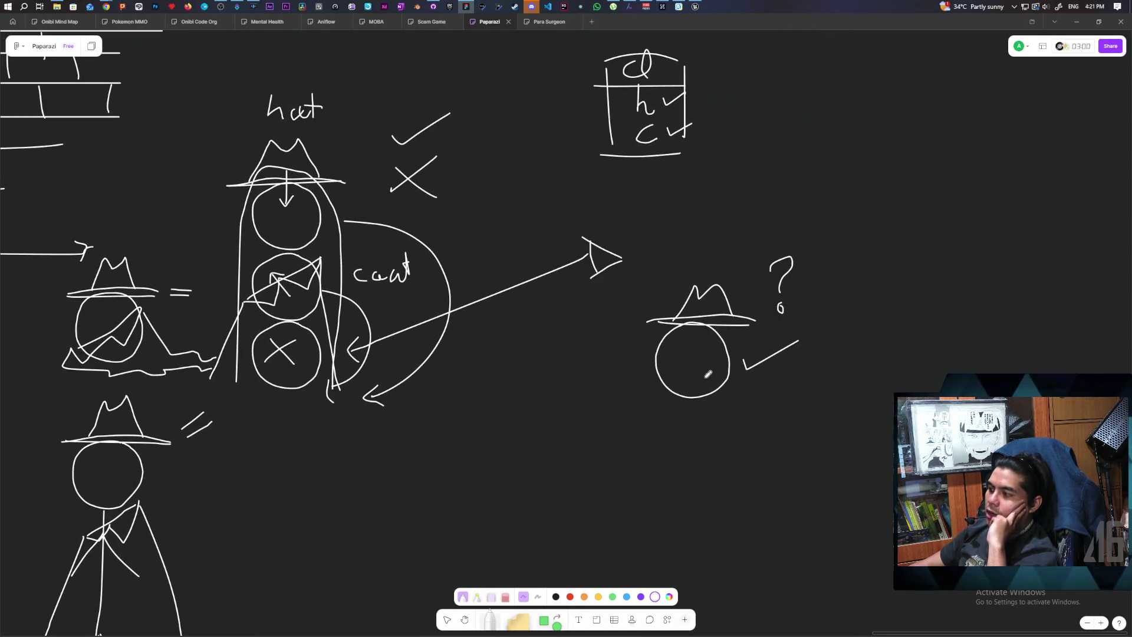
scroll(796, 454, right, 2)
scroll(415, 349, right, 3)
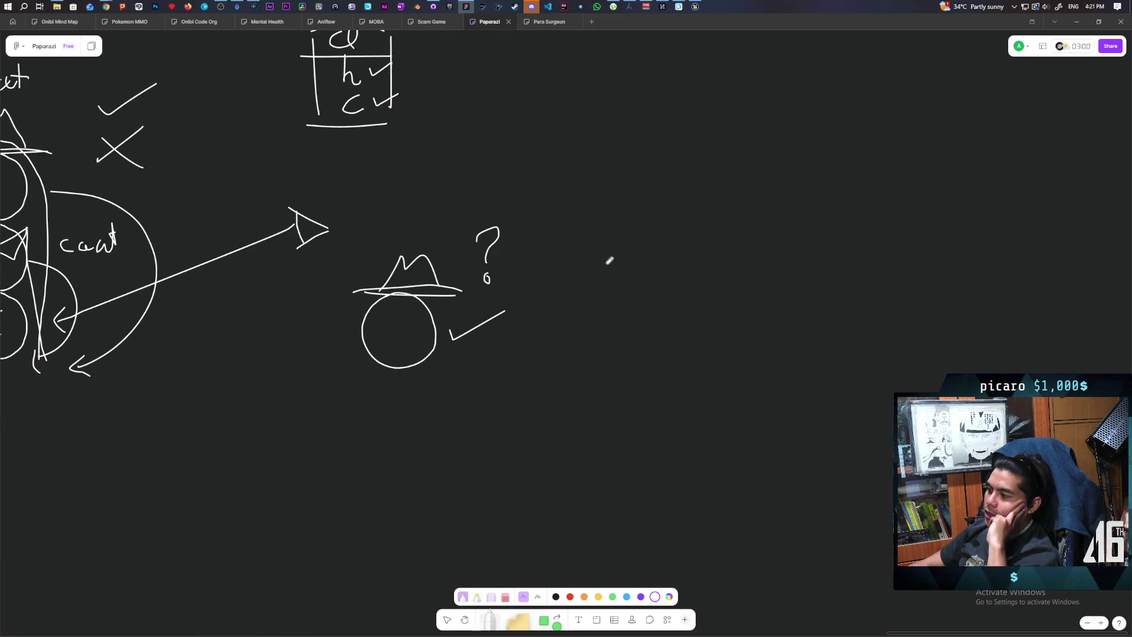
scroll(646, 363, left, 2)
scroll(646, 363, left, 5)
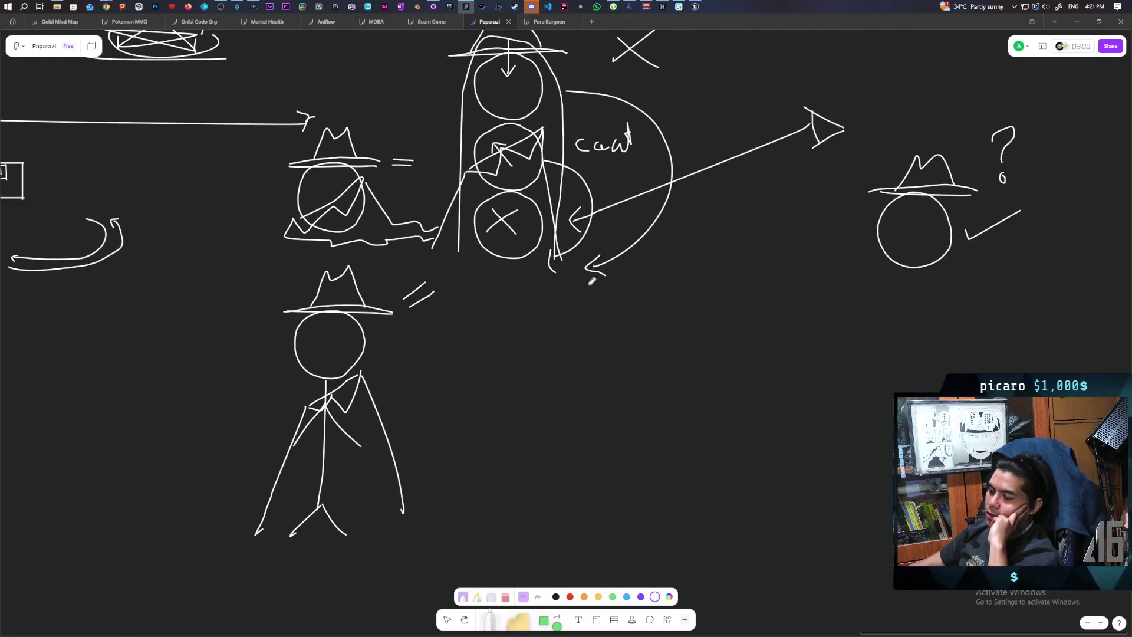
click(519, 628)
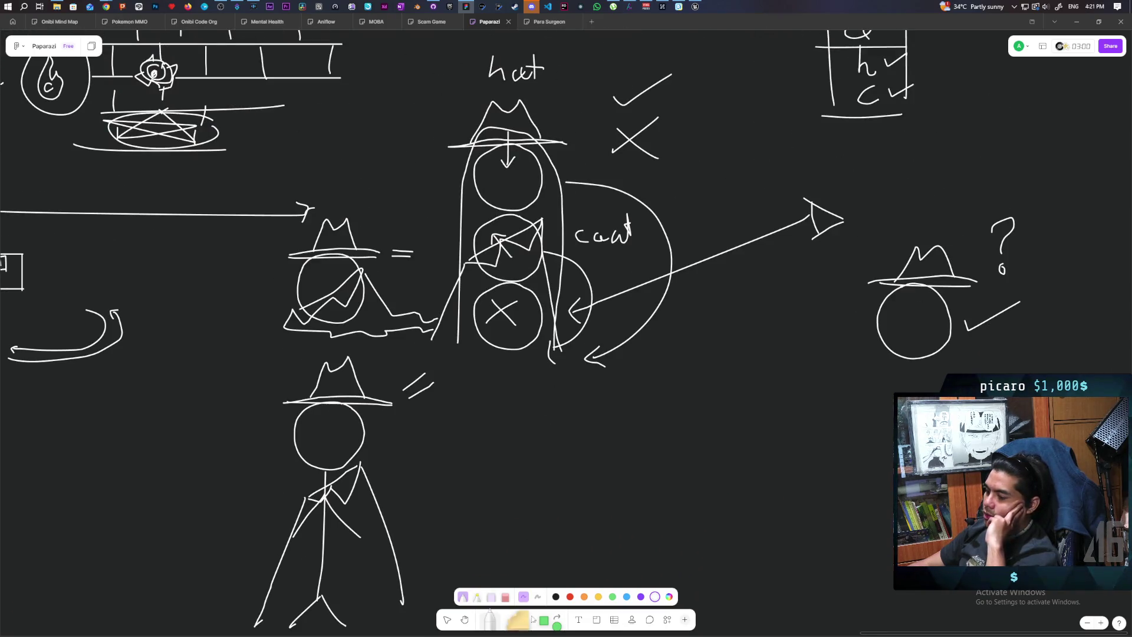
Place a yellow bulleted sticky note beside the standing figure asking 'Are you disguised?' and 'Is it the same disguise from when you were caught'.
click(571, 464)
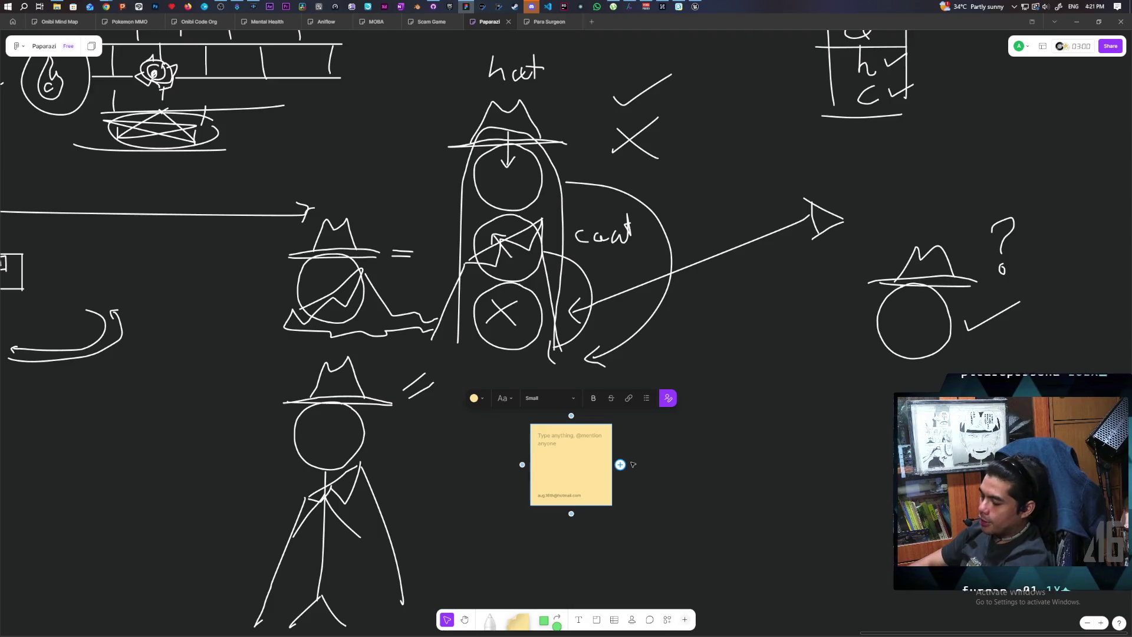
click(646, 398)
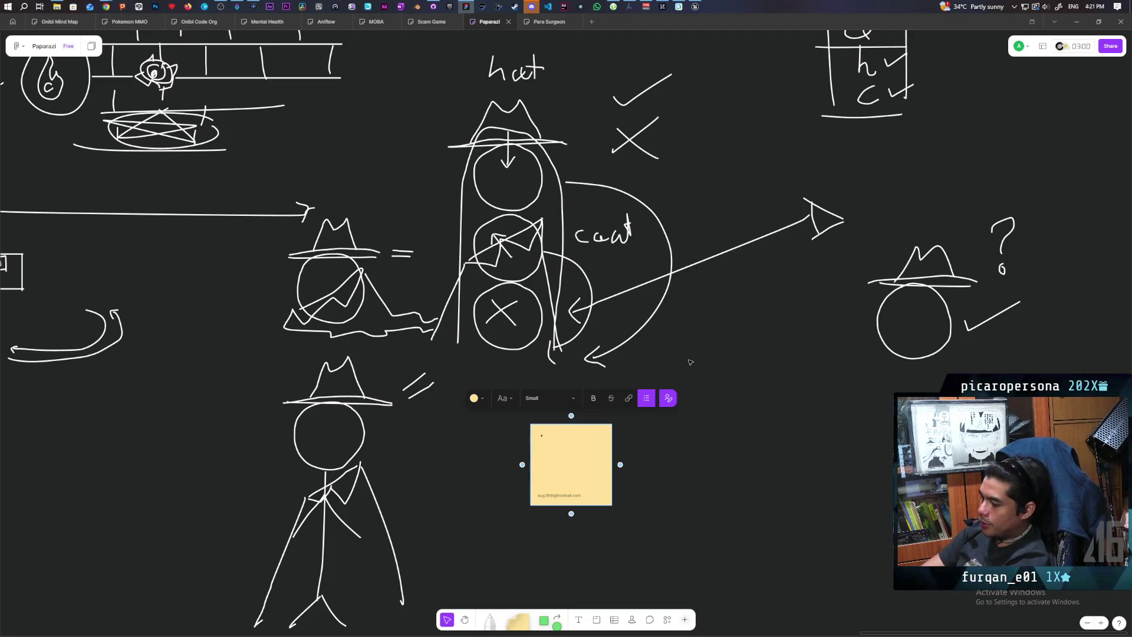
text(Are you disguised)
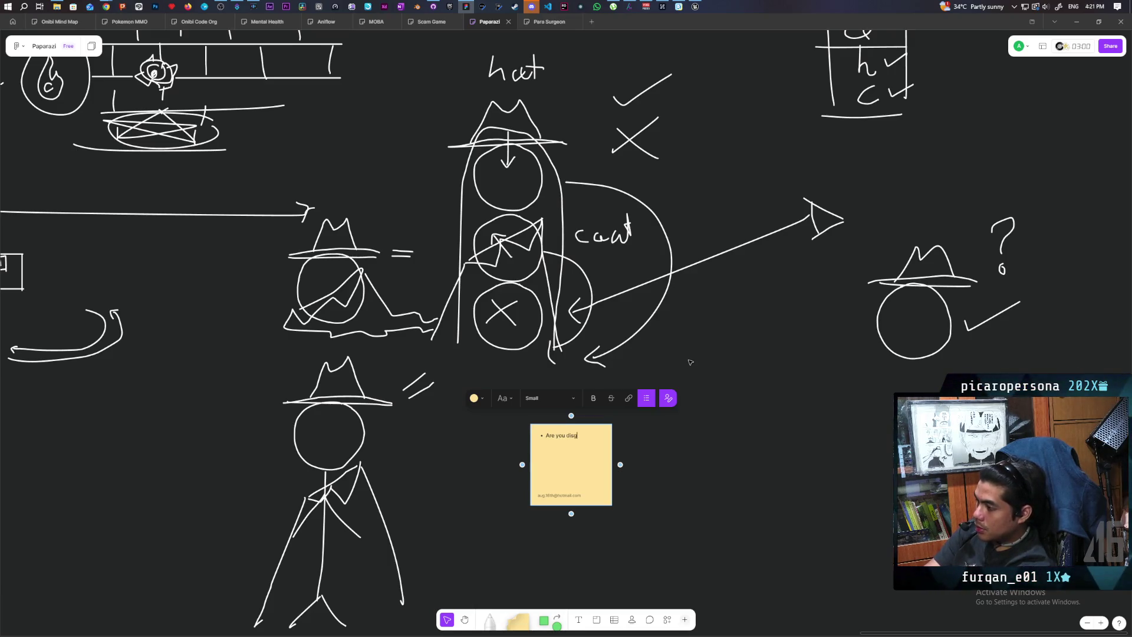
text(?)
key(Return)
text(Is it the same disguise)
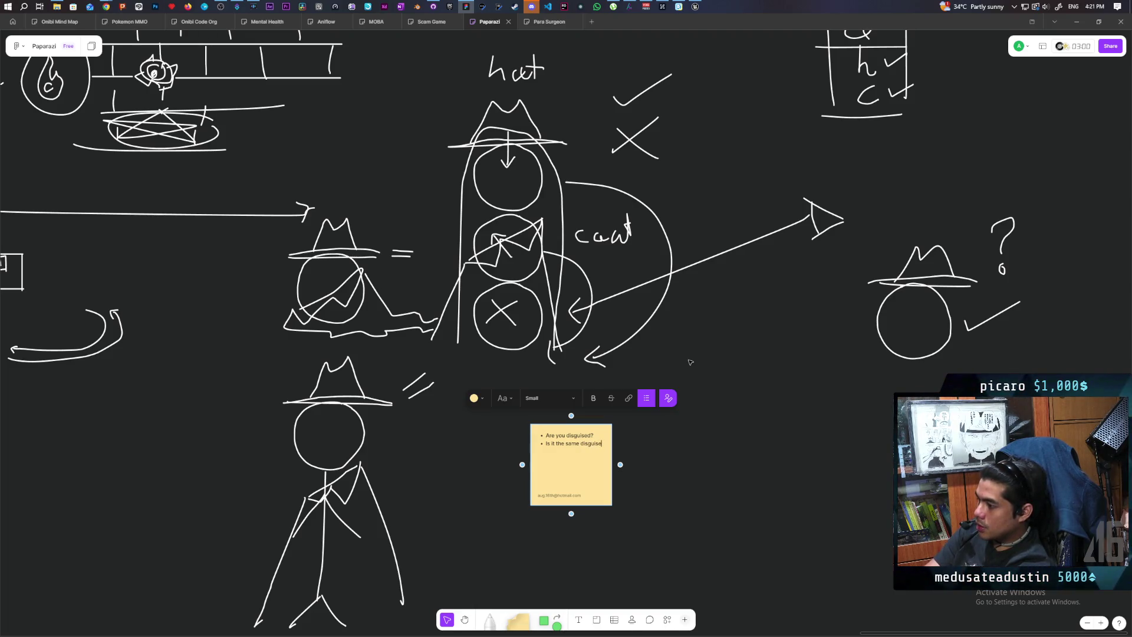
text( from when you)
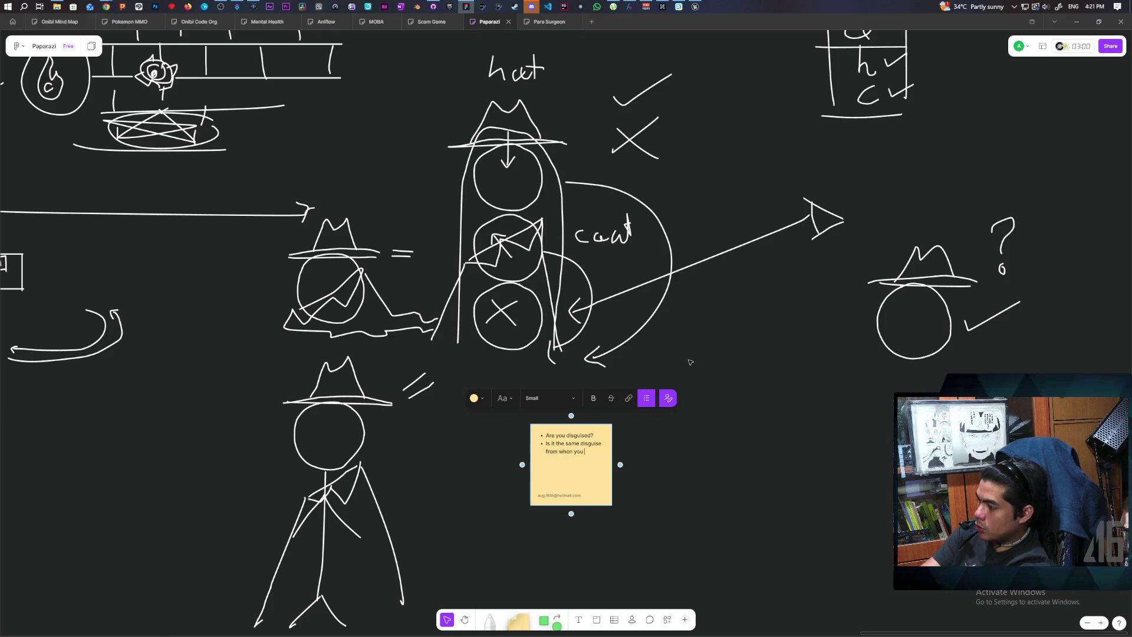
text( were caught)
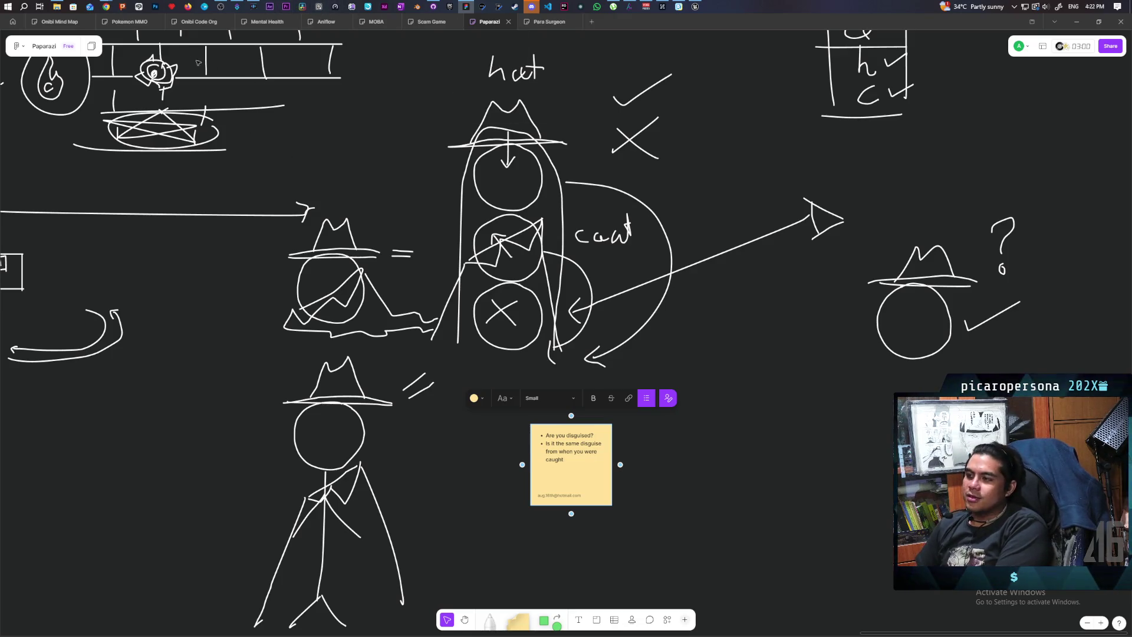
mouse_move(107, 10)
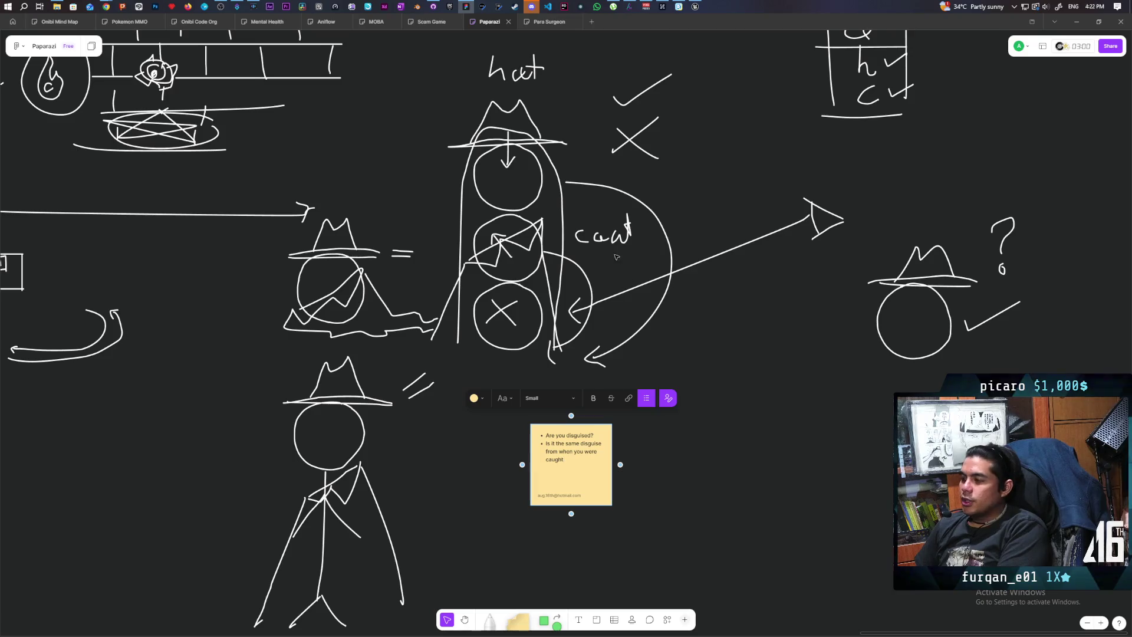
scroll(531, 413, right, 5)
mouse_move(577, 341)
mouse_down()
mouse_move(576, 305)
mouse_move(599, 329)
mouse_move(611, 321)
mouse_move(589, 360)
mouse_move(589, 316)
mouse_up()
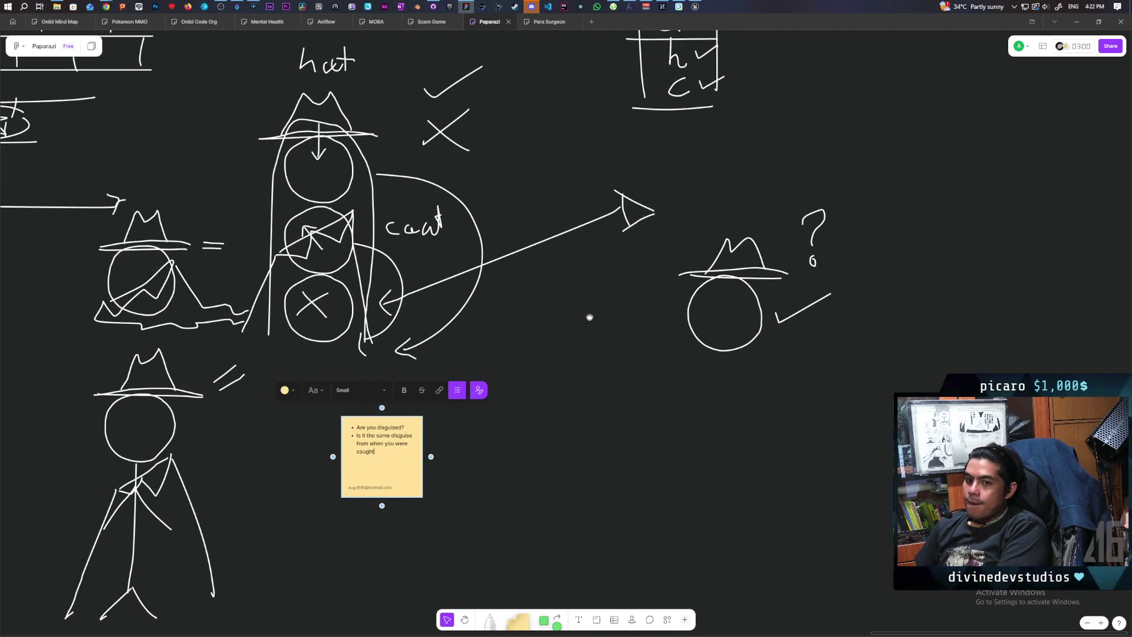
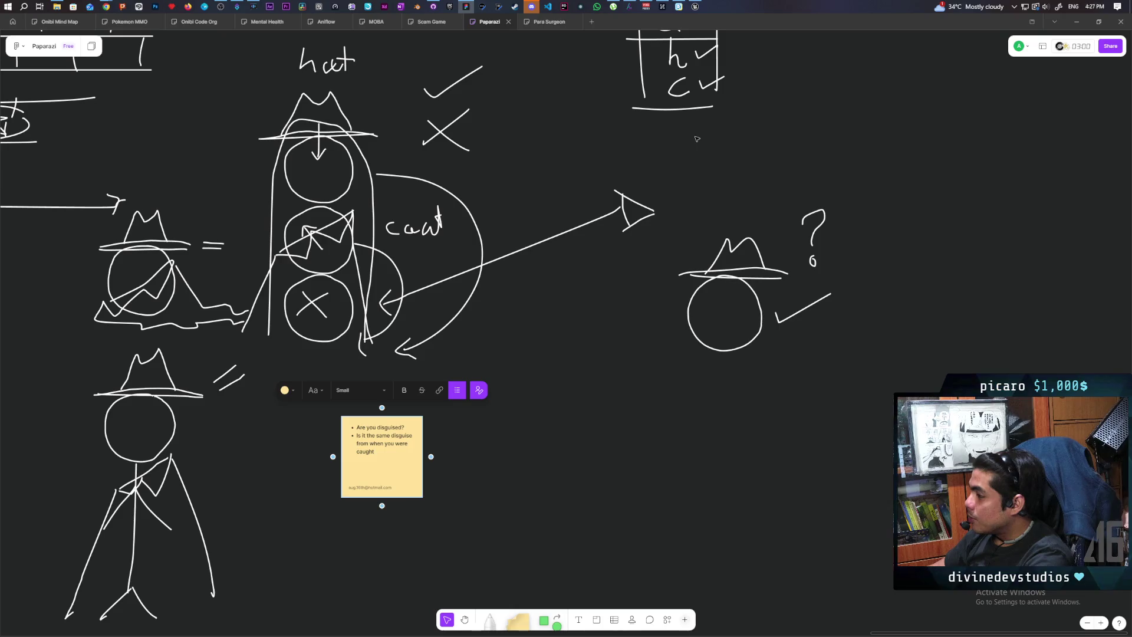
Deselect the sticky note, view the whole Paparazi board, then zoom to the task list and BUGS notes.
click(609, 308)
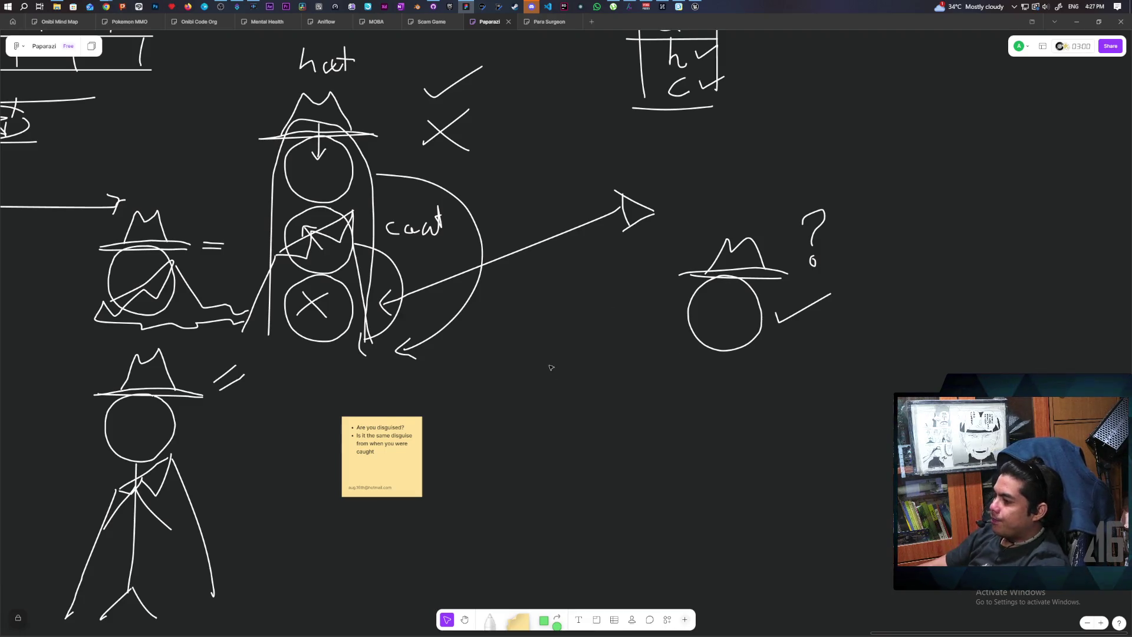
scroll(551, 369, down, 5)
scroll(551, 368, down, 5)
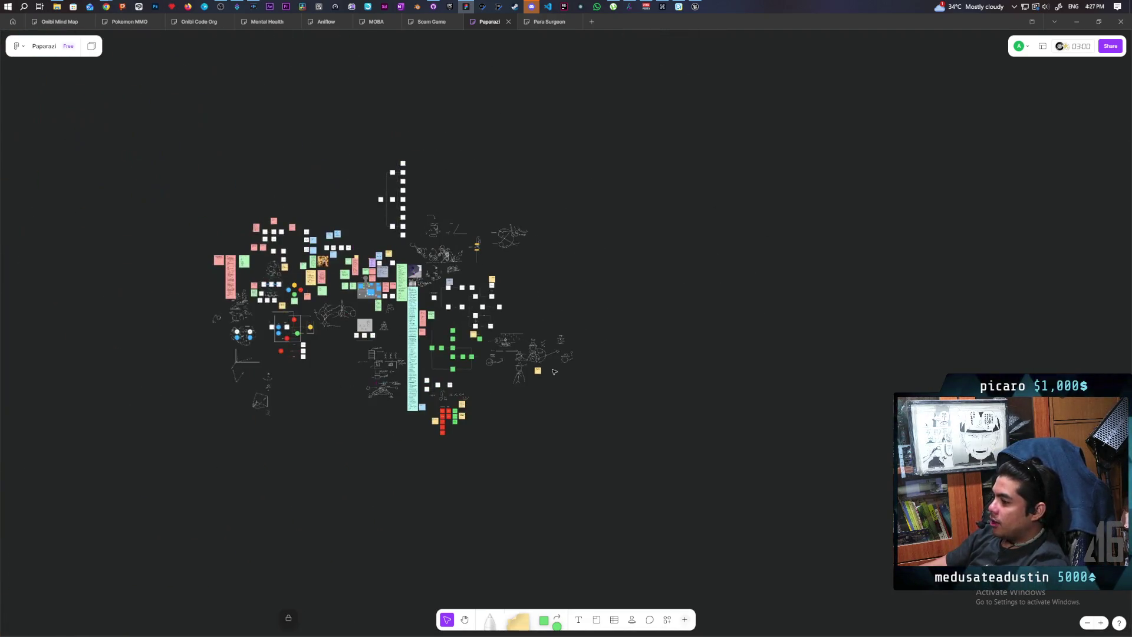
scroll(513, 366, up, 10)
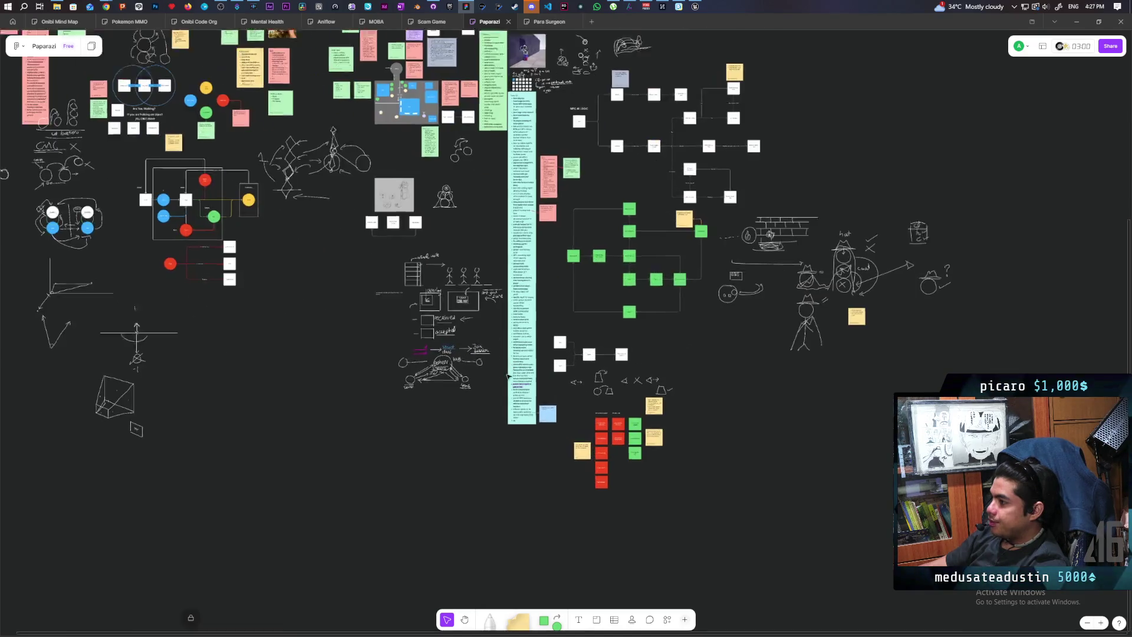
scroll(673, 444, down, 3)
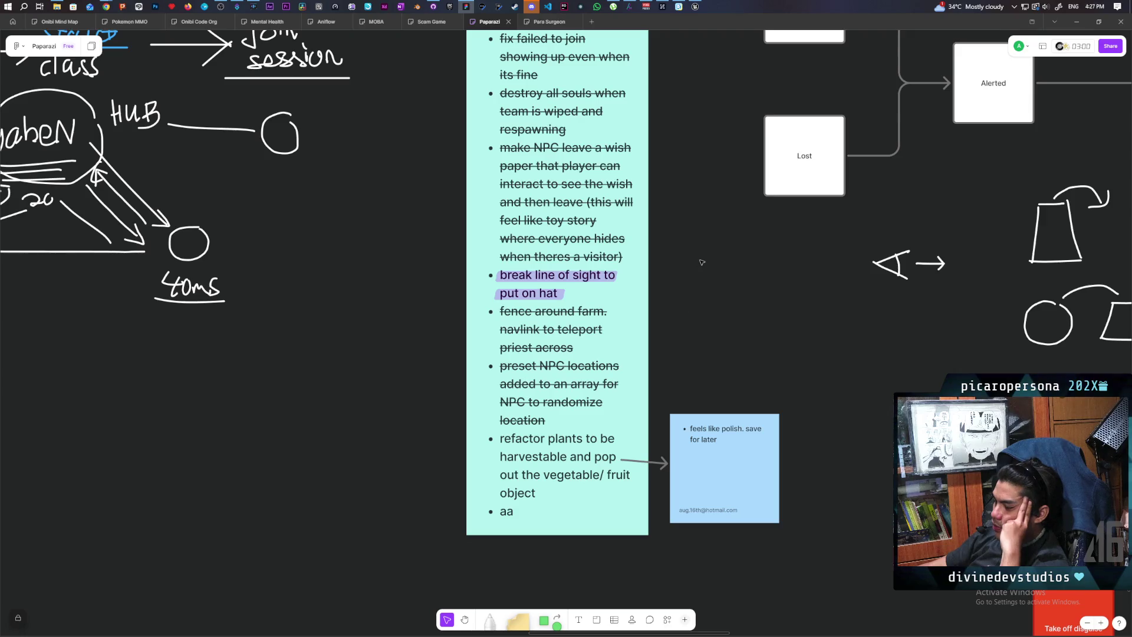
scroll(699, 248, up, 5)
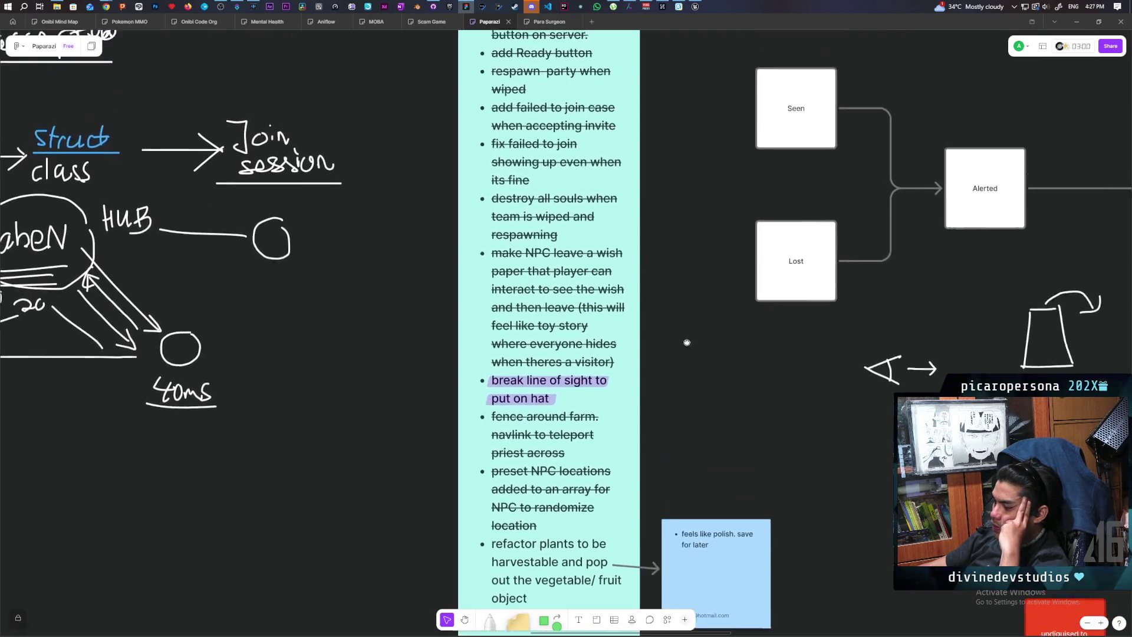
scroll(666, 259, up, 10)
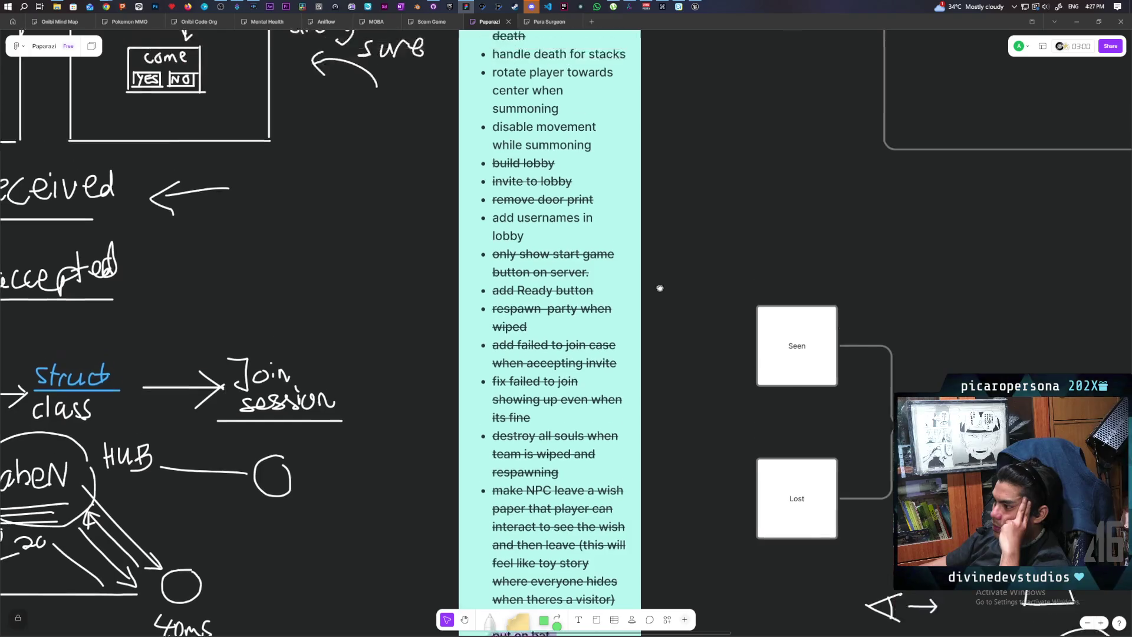
scroll(681, 292, up, 2)
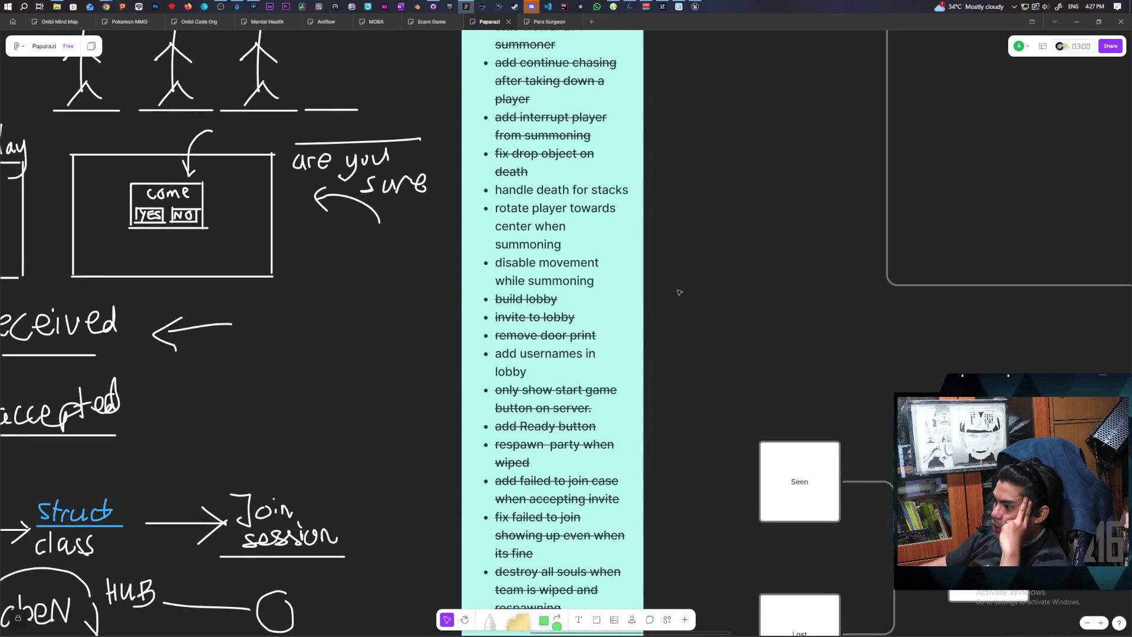
scroll(672, 274, up, 1)
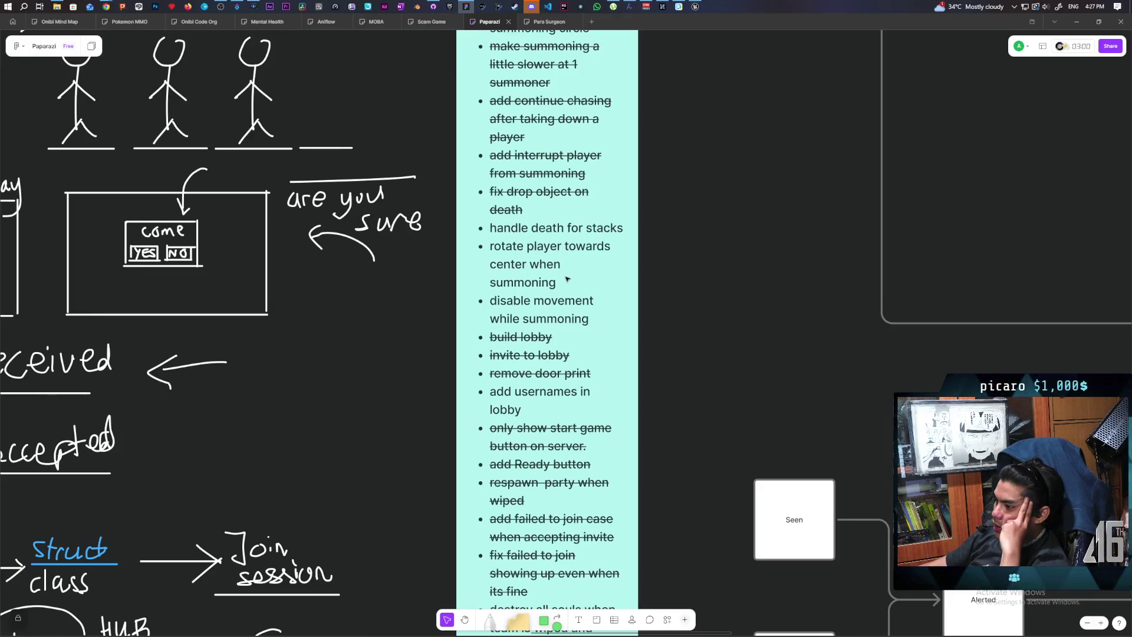
scroll(678, 330, up, 2)
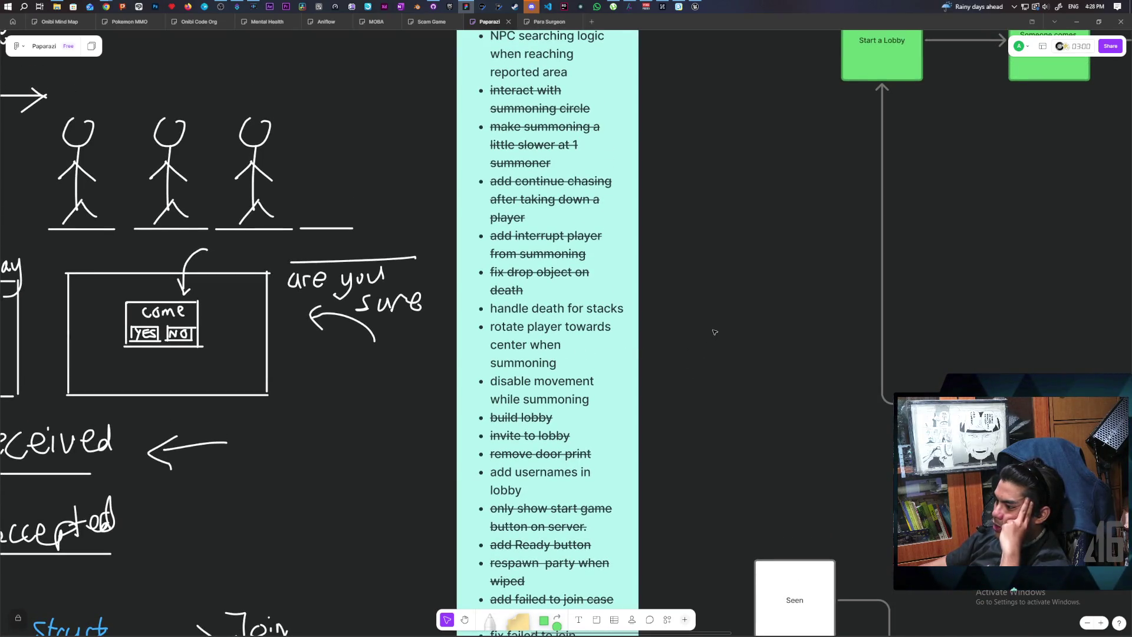
scroll(715, 332, up, 1)
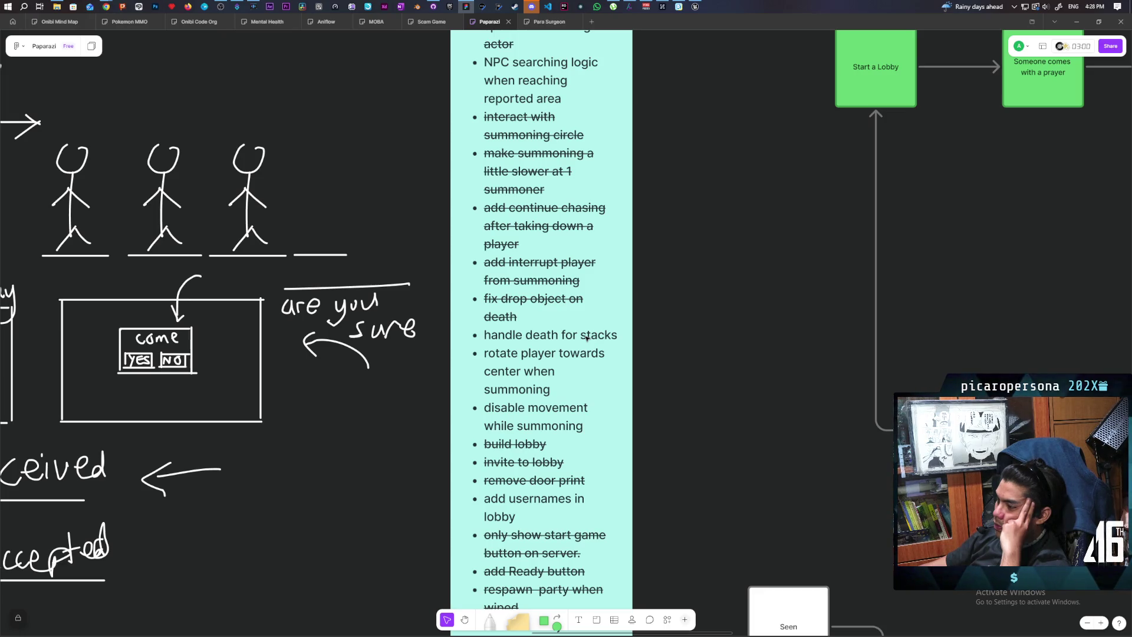
scroll(586, 337, up, 10)
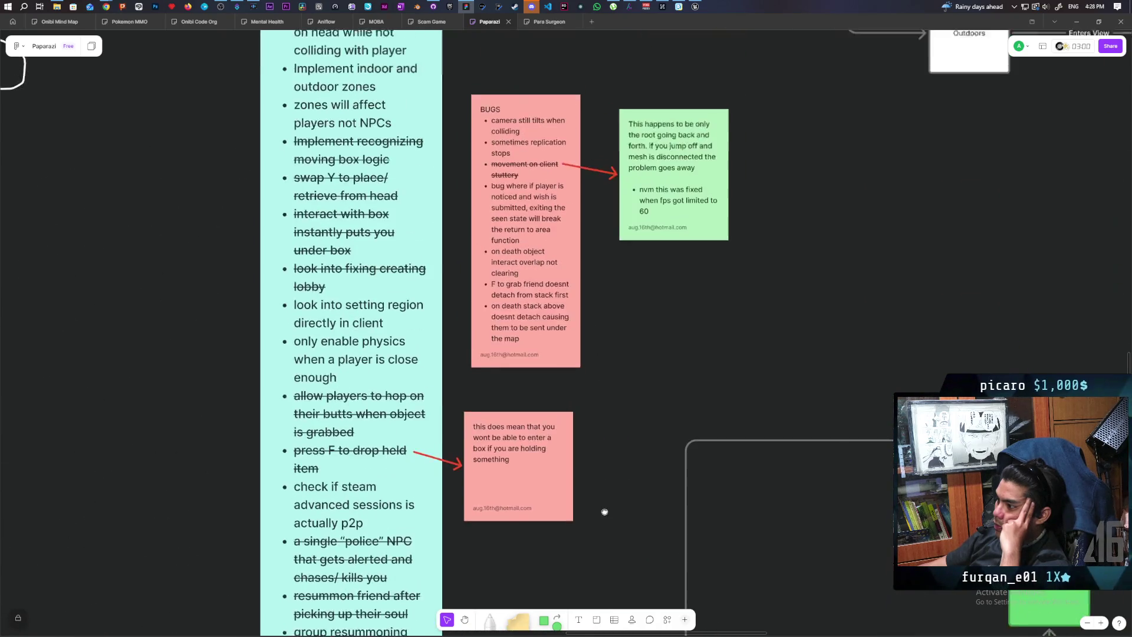
scroll(600, 389, down, 1)
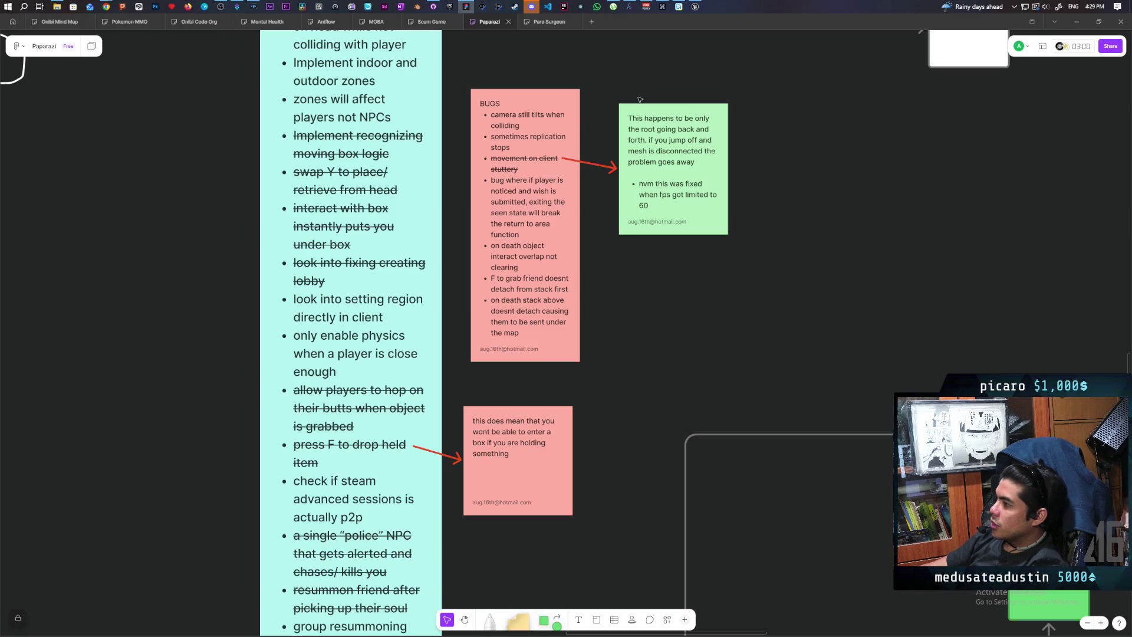
click(695, 6)
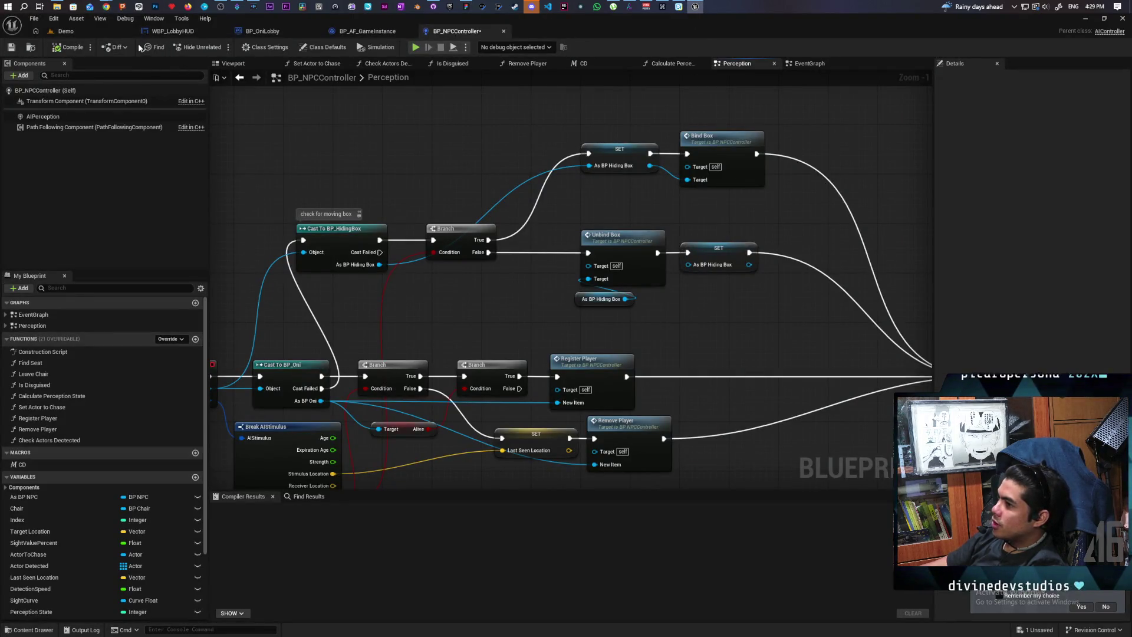
Run a brief simulation, then load GreyboxLevel from Favorite Levels.
key(alt+p)
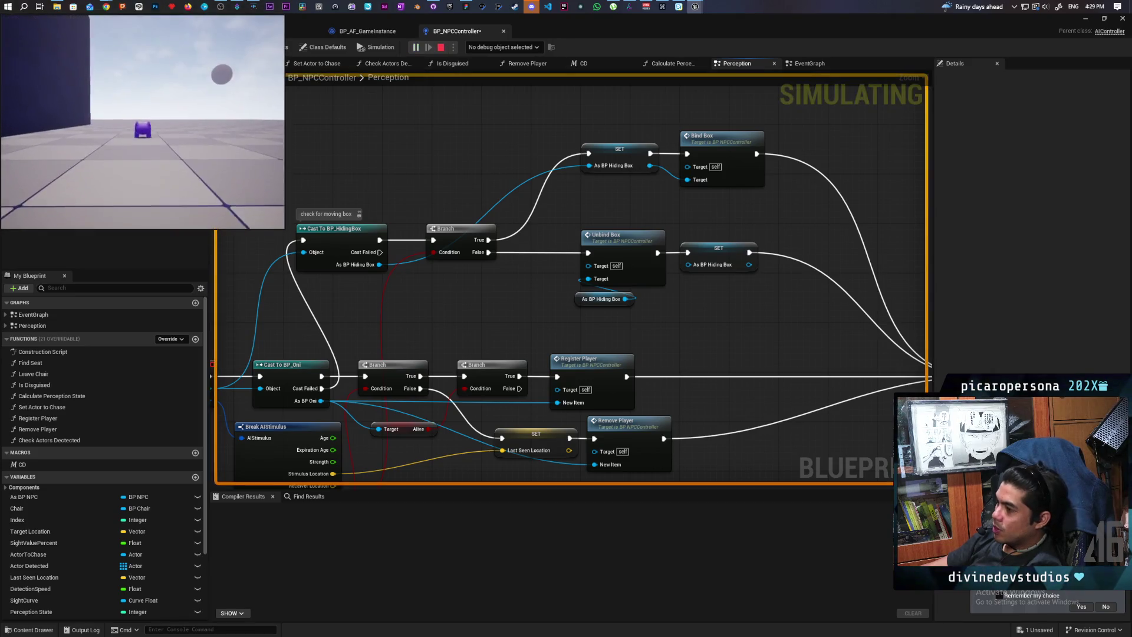
key(Escape)
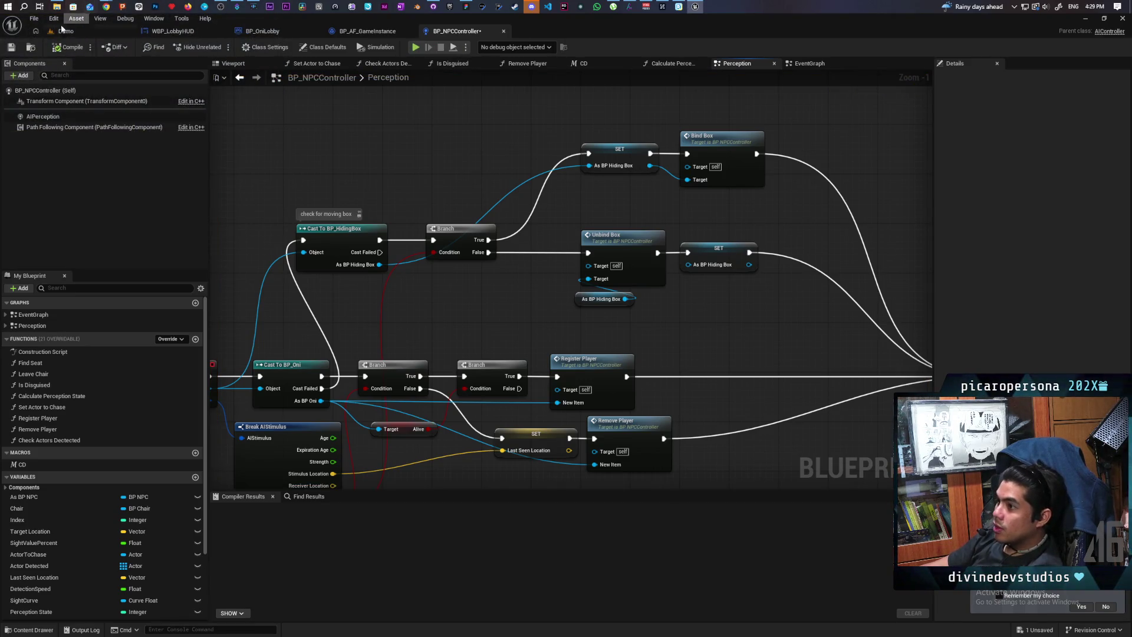
click(58, 34)
click(36, 21)
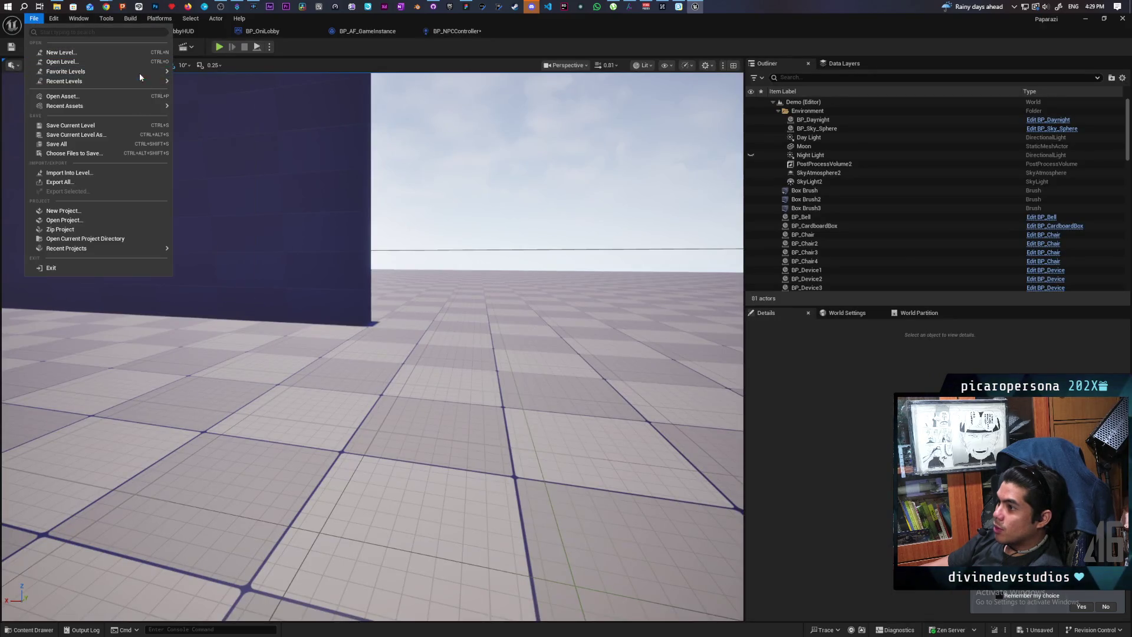
mouse_move(139, 71)
click(232, 100)
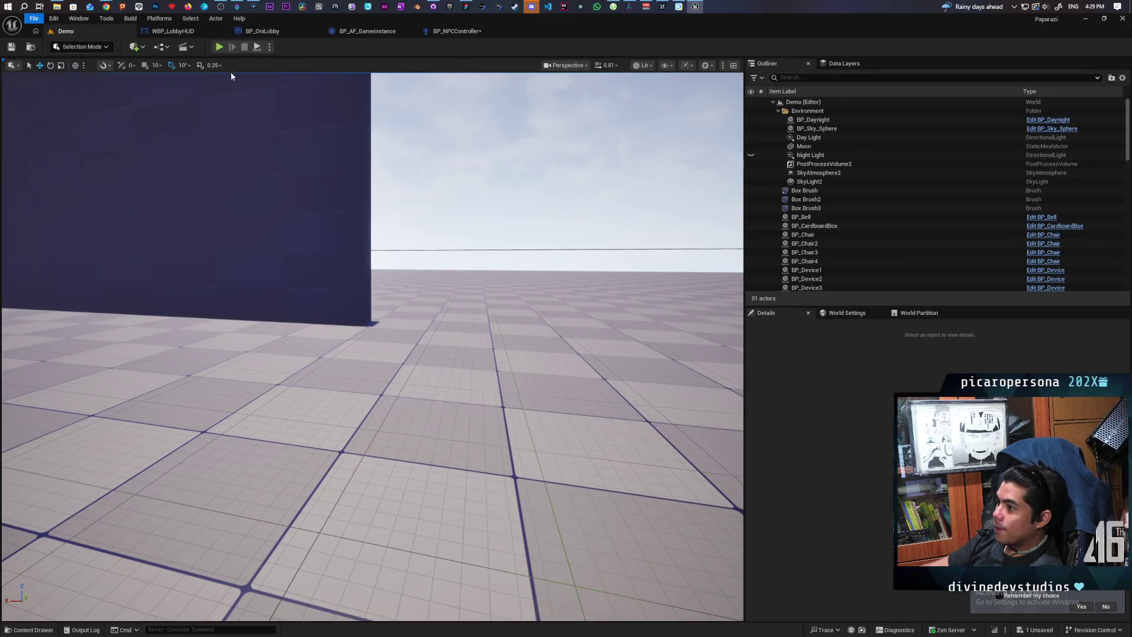
Playtest GreyboxLevel, walking the purple character past the pillars and ellipsoids, then stop.
click(219, 46)
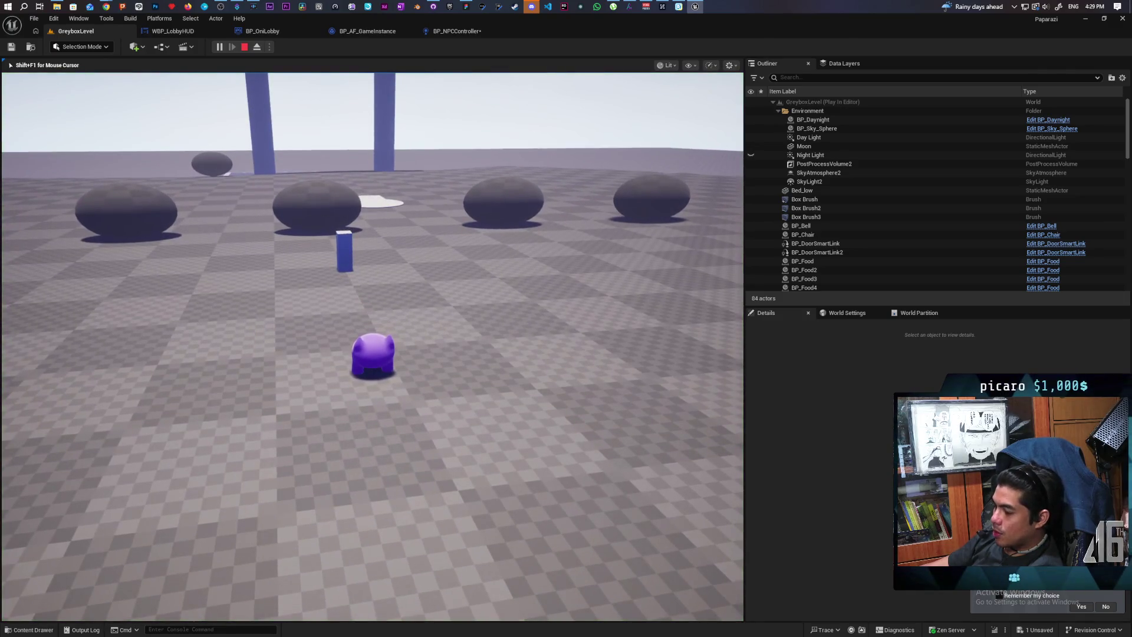
key(w)
key(w)
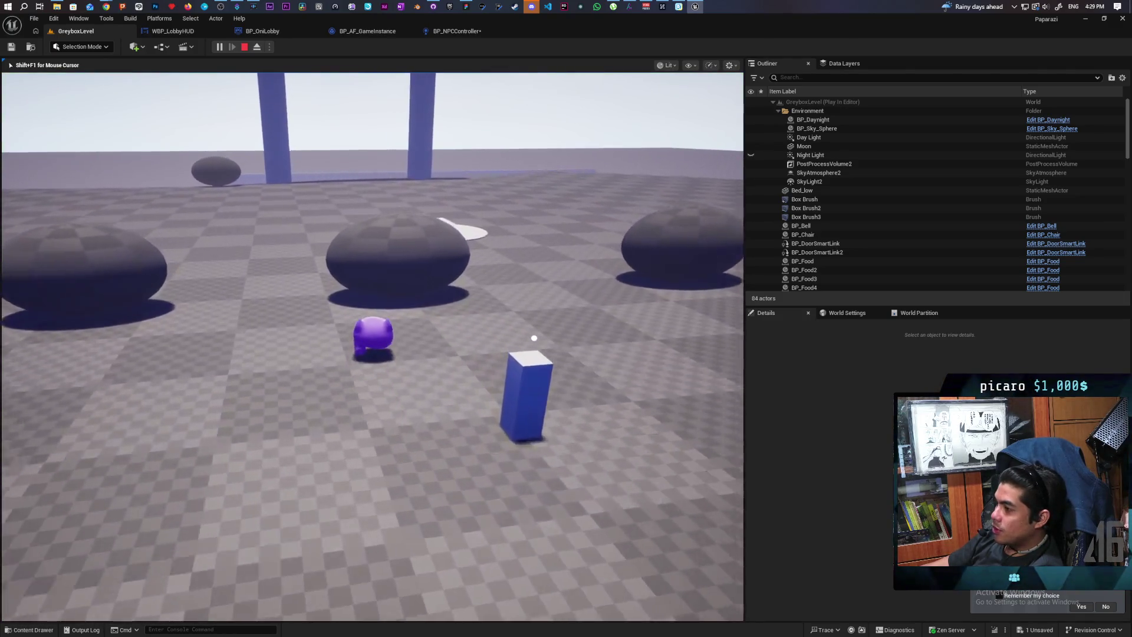
key(w)
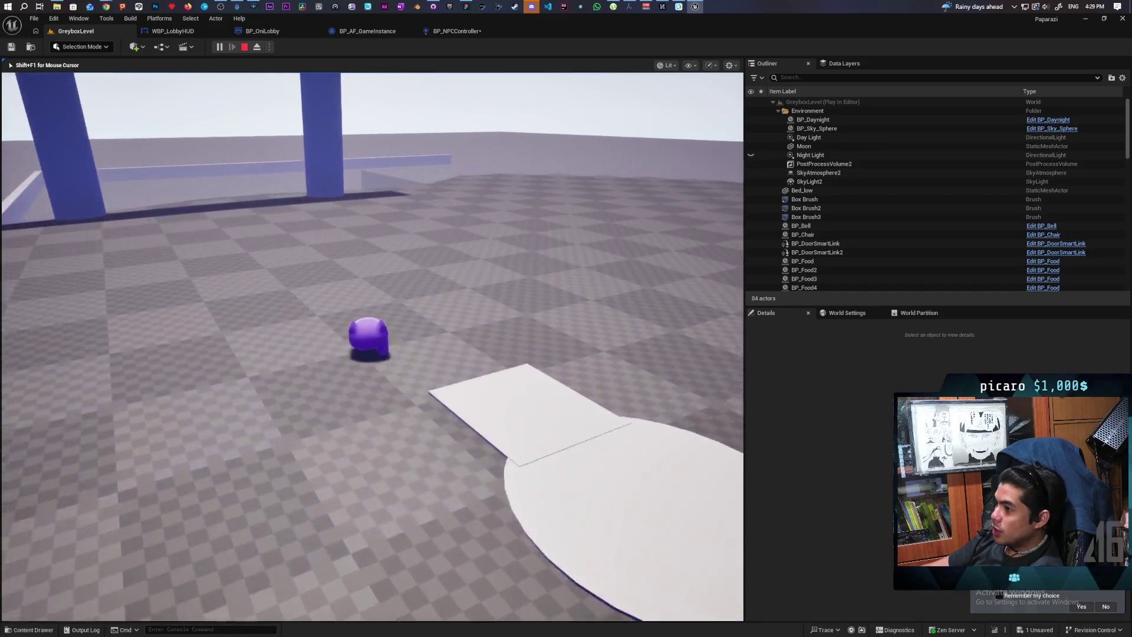
key(w)
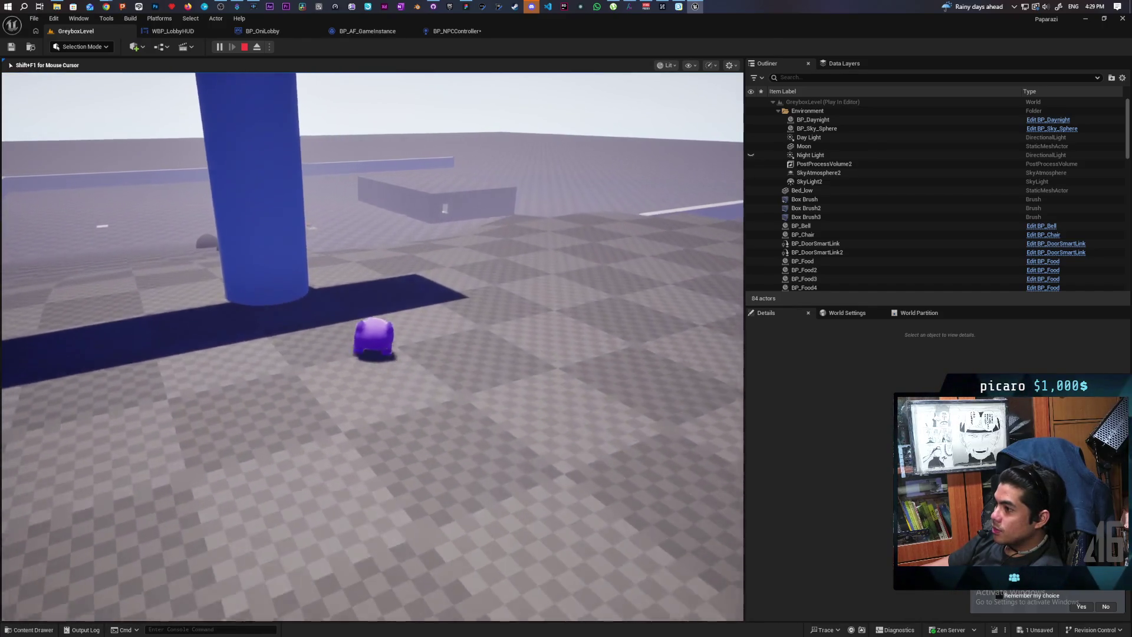
key(w)
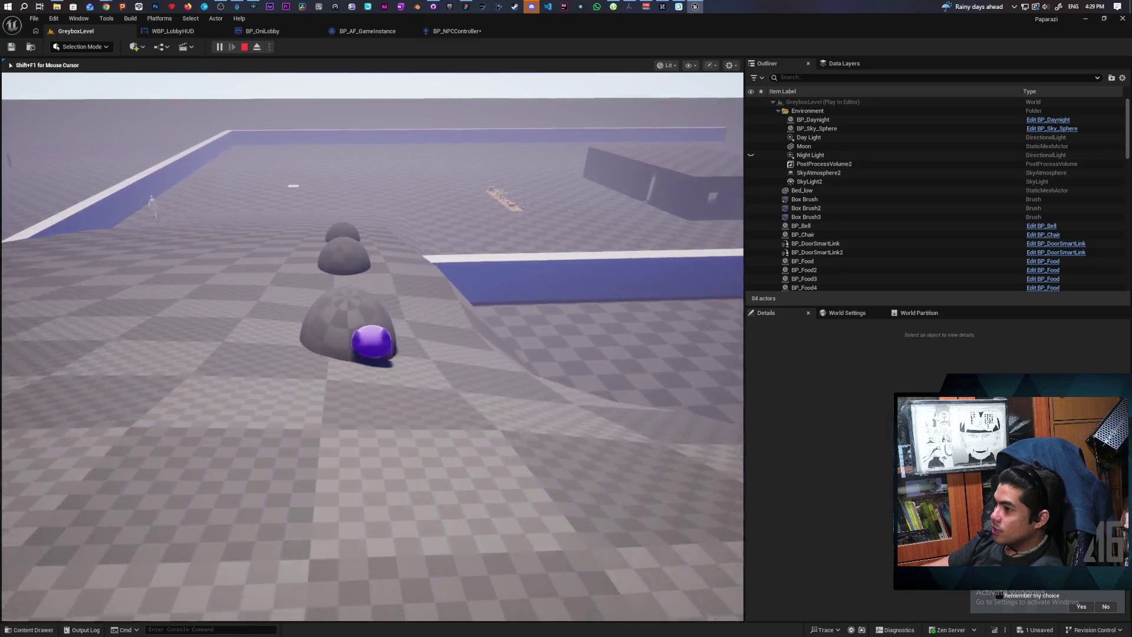
key(w)
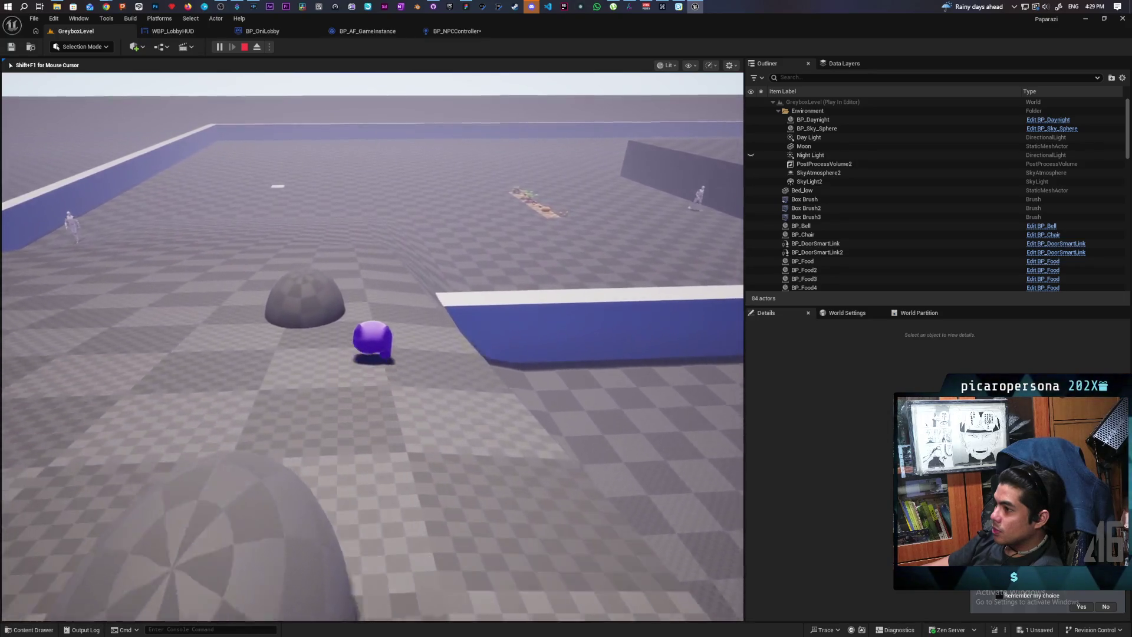
key(Escape)
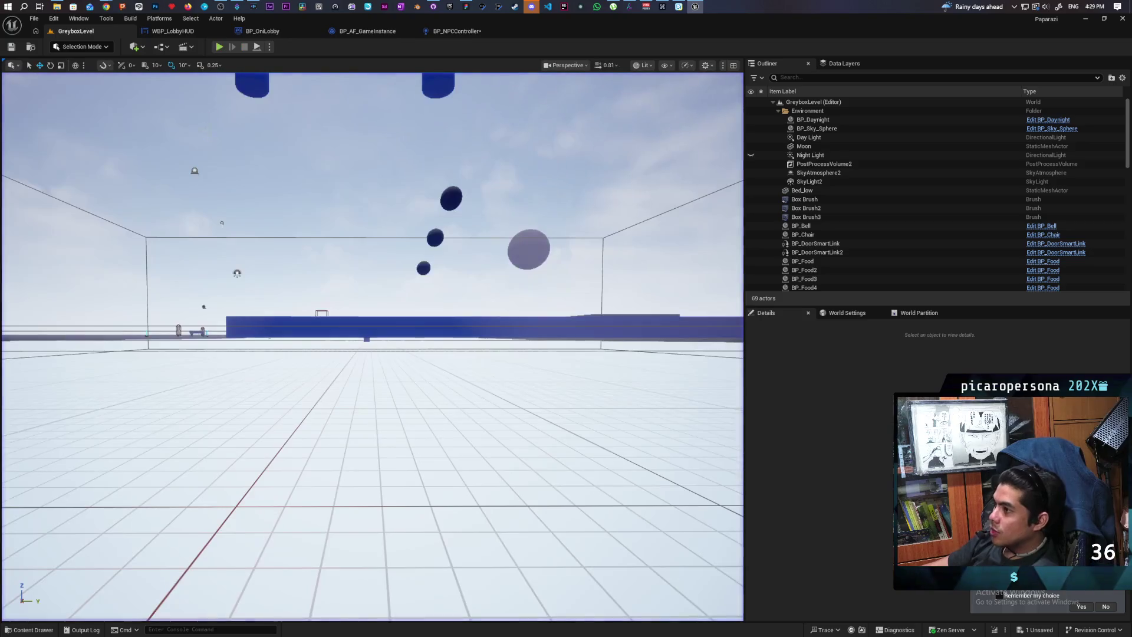
Place a BP_Food actor from Content/Core/Interactables beside the grey domes.
scroll(373, 346, up, 5)
mouse_move(372, 346)
mouse_down()
mouse_move(373, 306)
mouse_move(354, 377)
mouse_up()
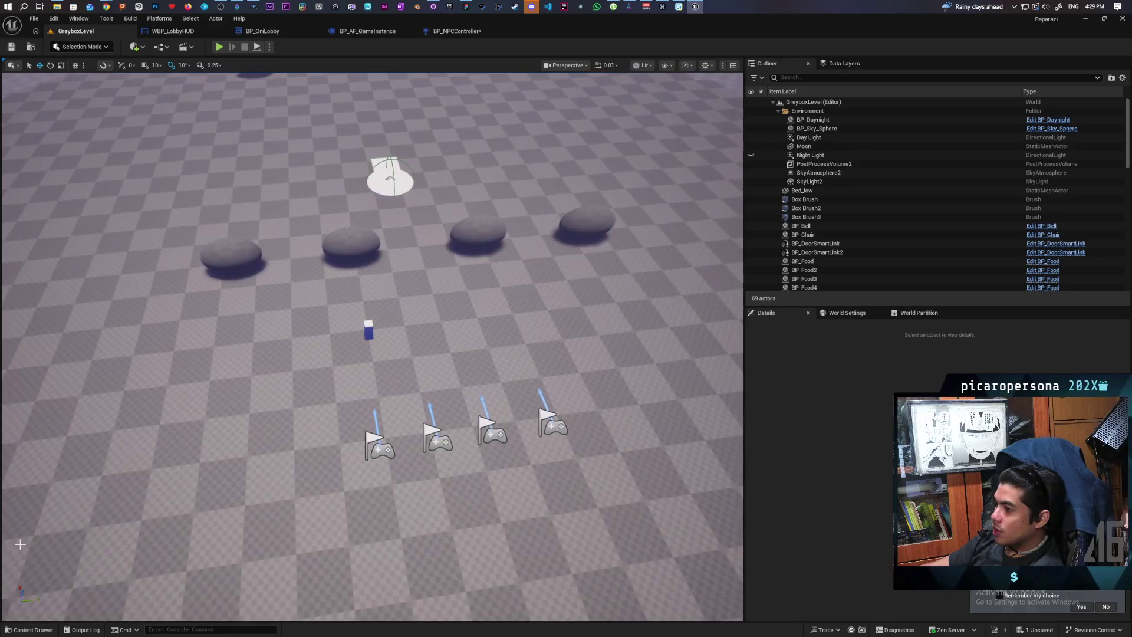
key(ctrl+space)
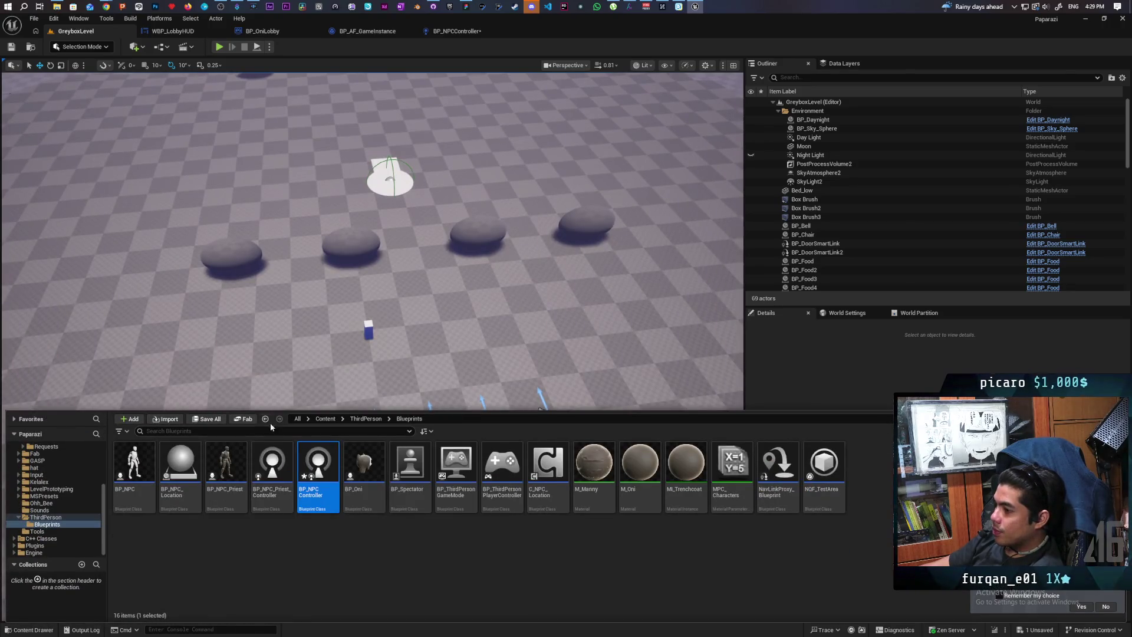
click(325, 418)
double_click(271, 472)
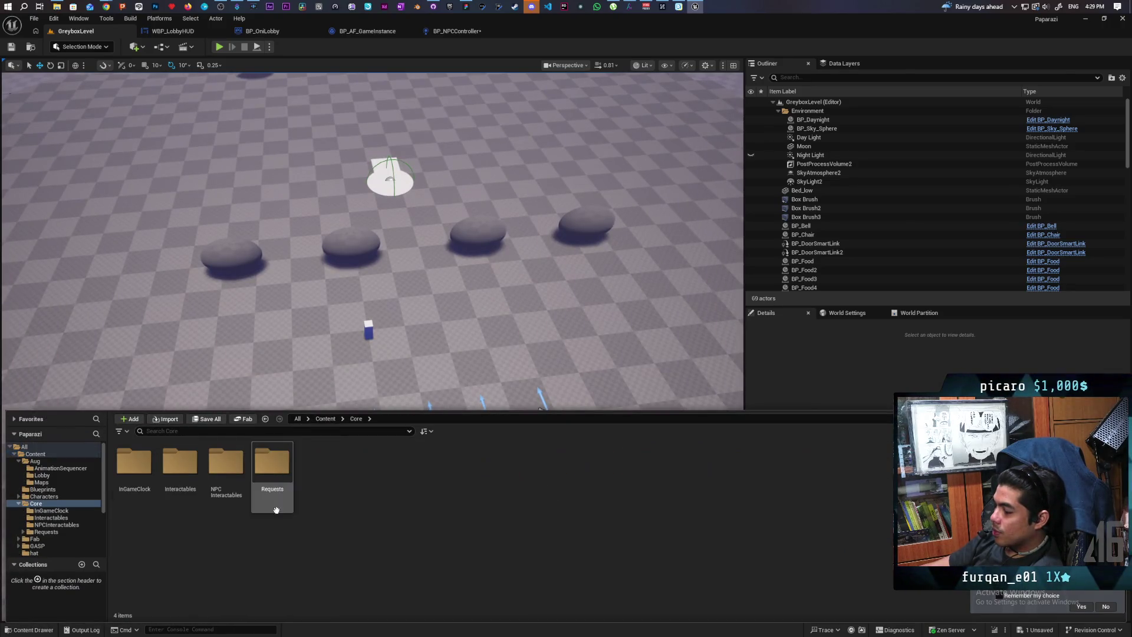
double_click(180, 465)
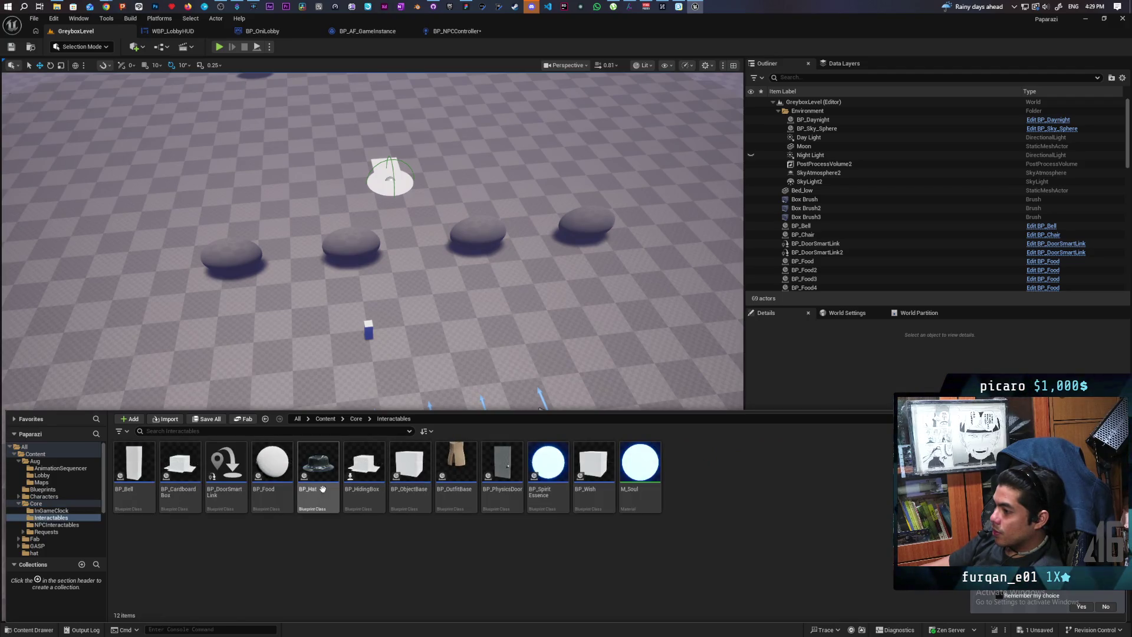
drag(289, 254, 289, 254)
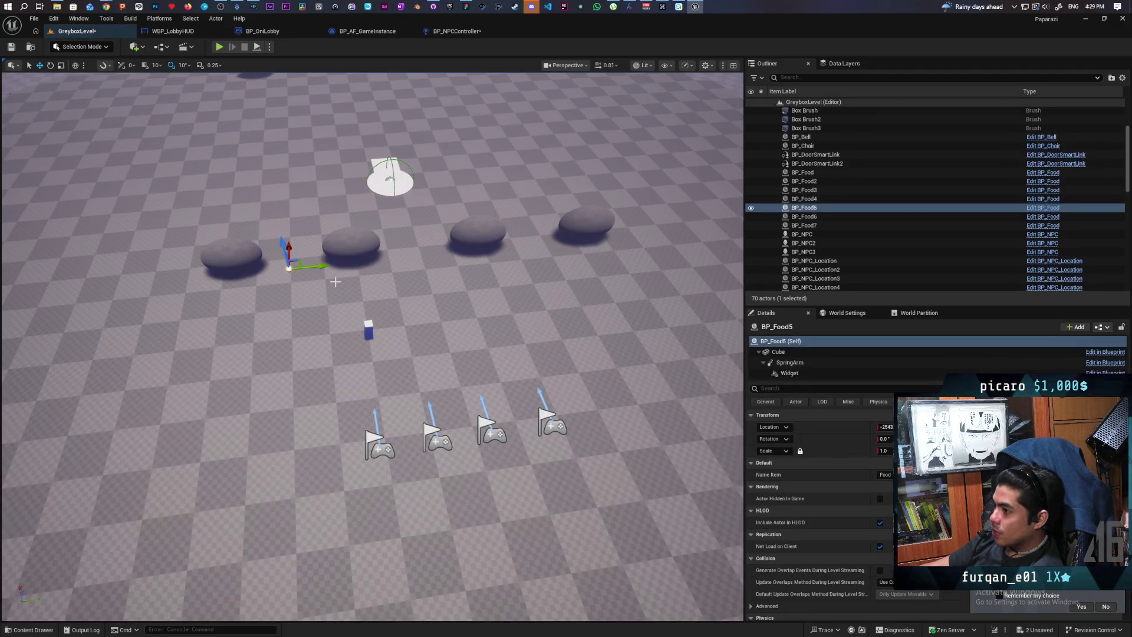
Playtest the level, walking the character toward the domes and on and off the white pad.
click(218, 48)
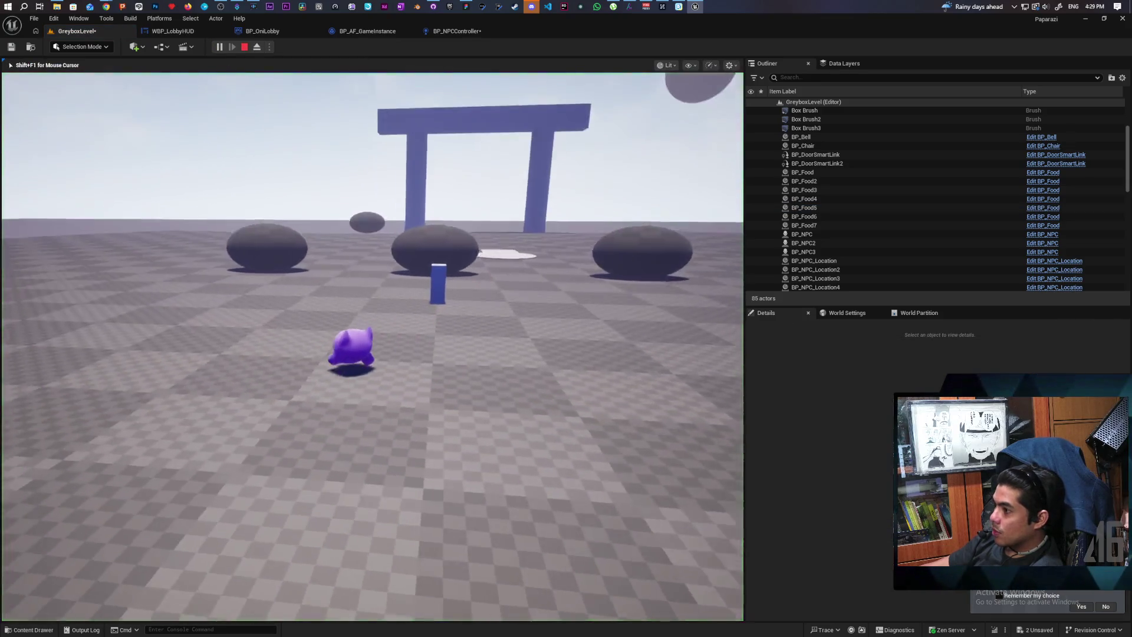
key(w)
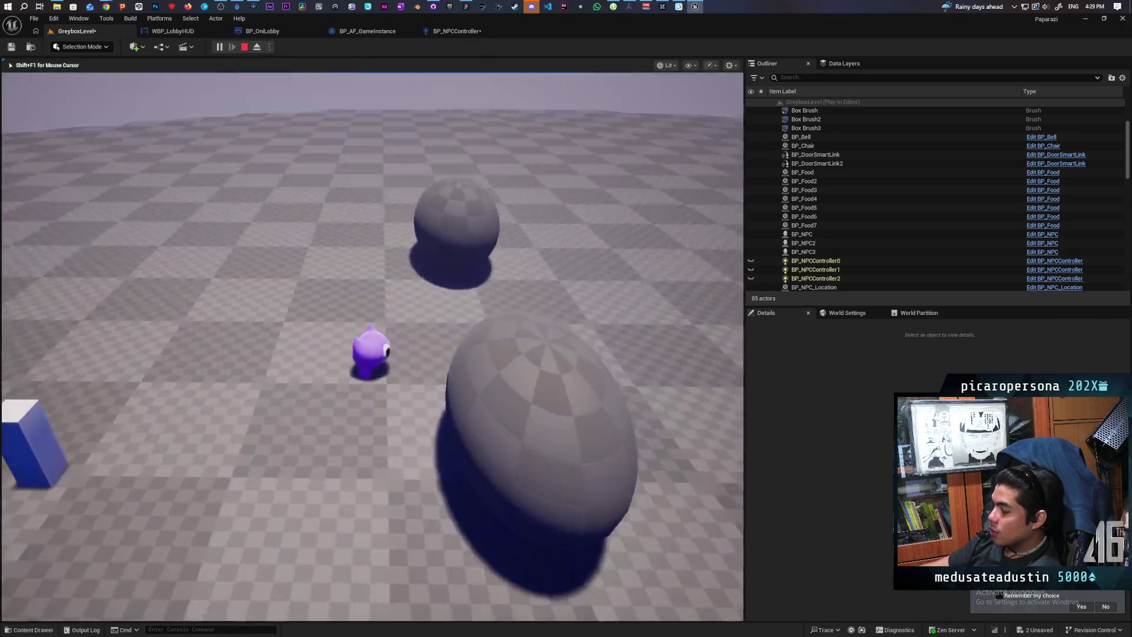
key(Escape)
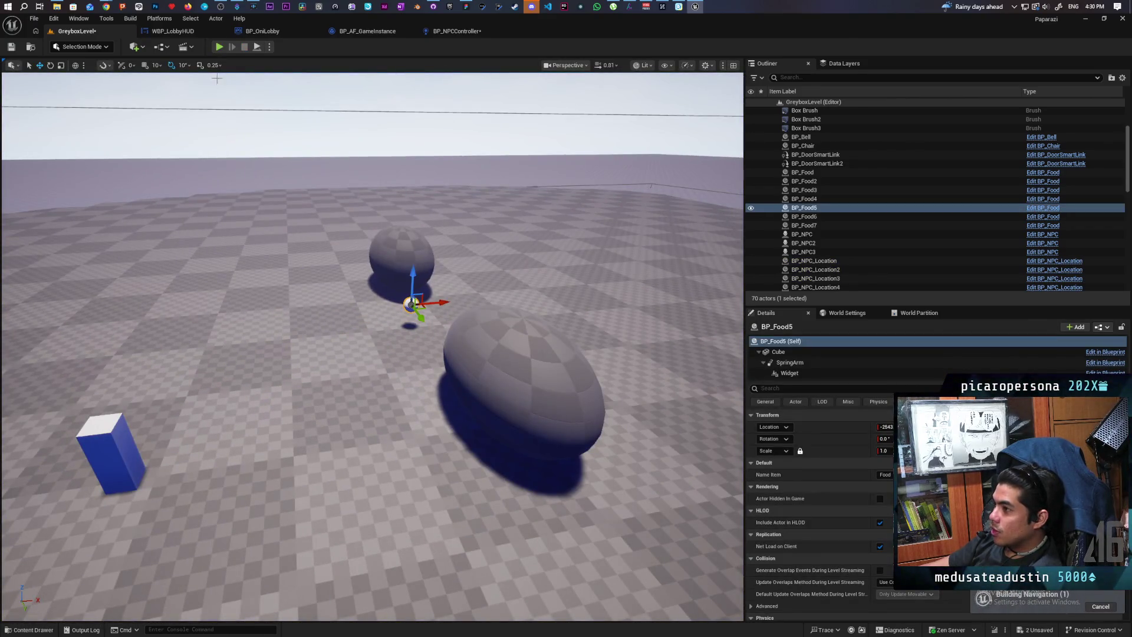
key(alt+p)
key(w)
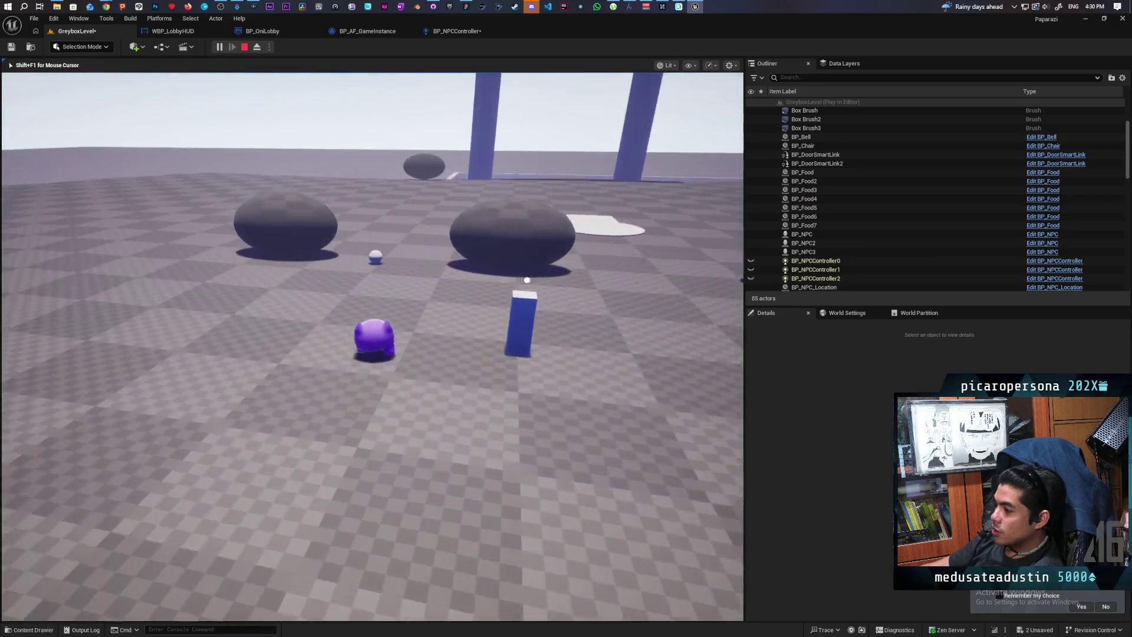
key(w)
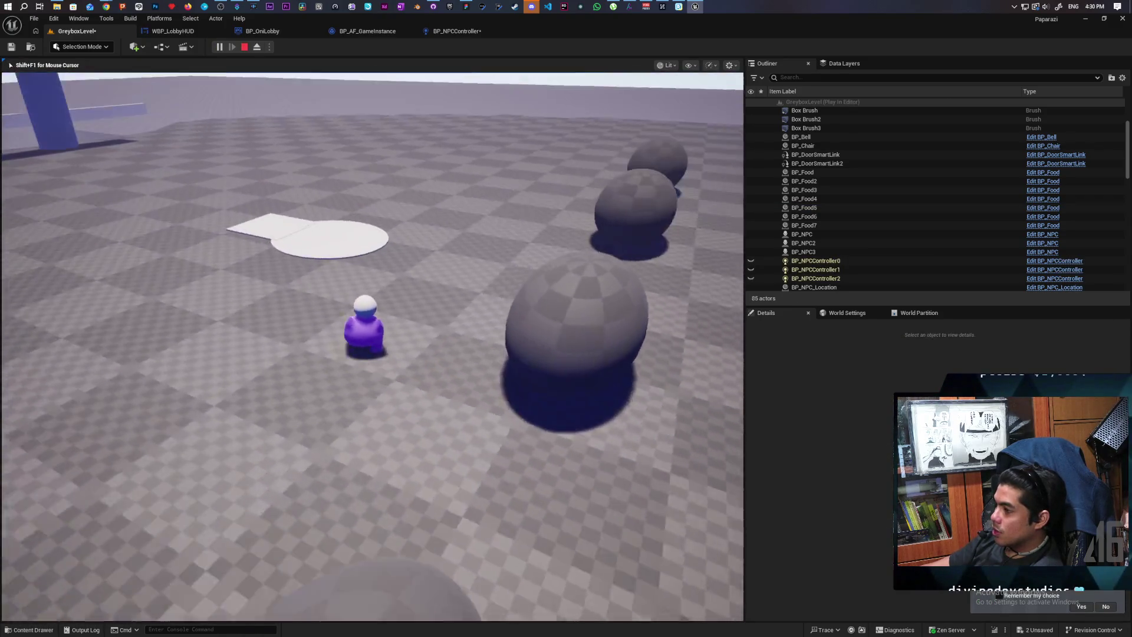
key(w)
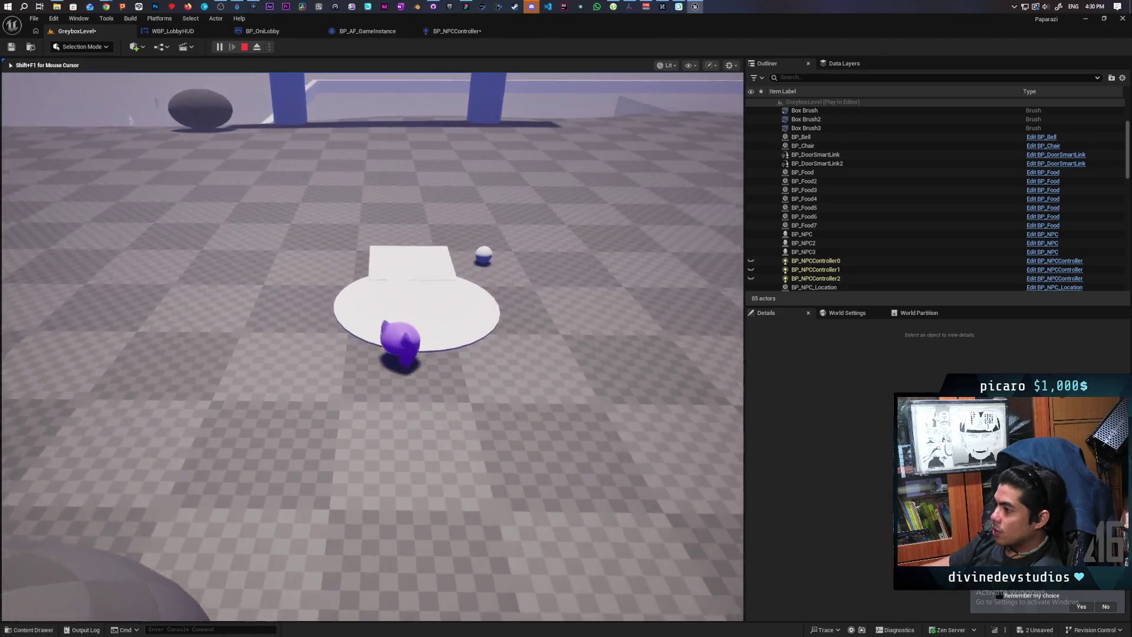
key(w)
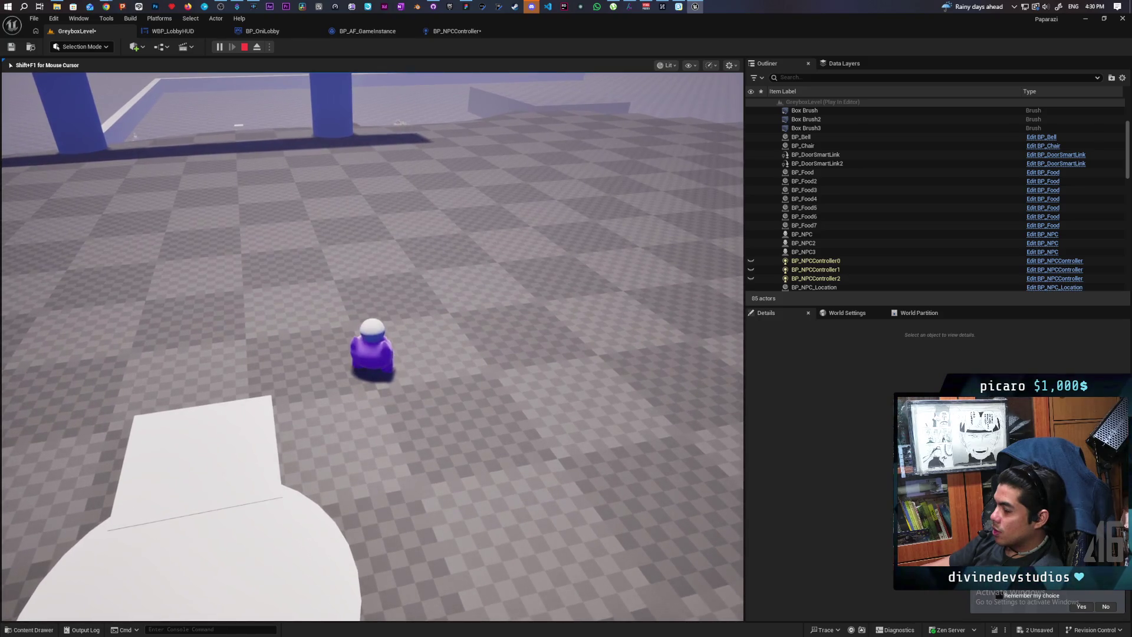
key(w)
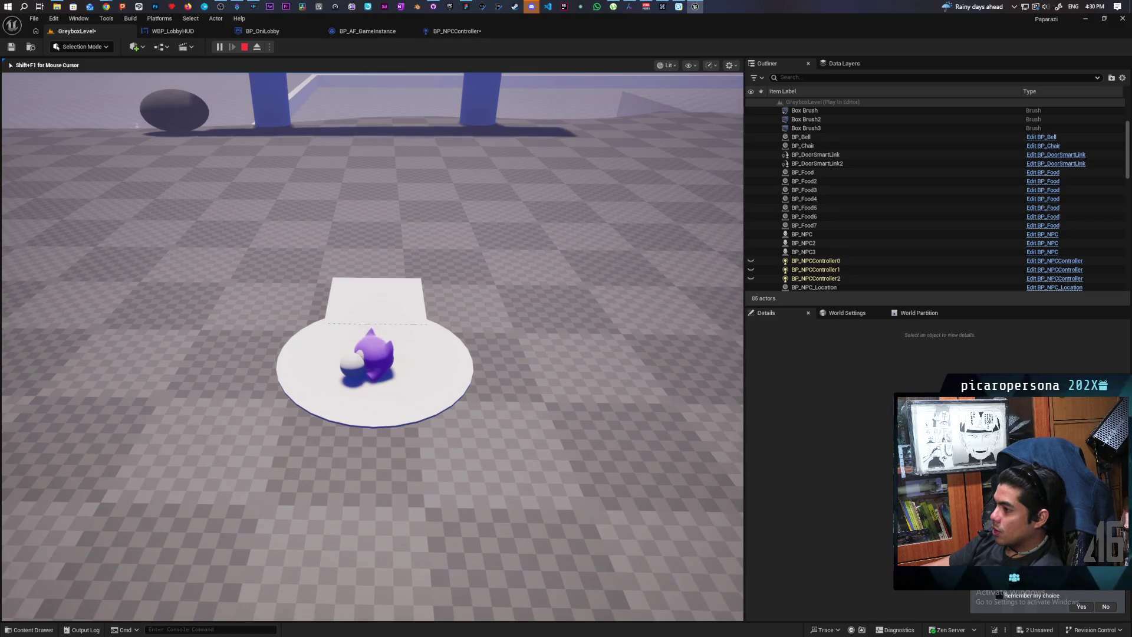
key(s)
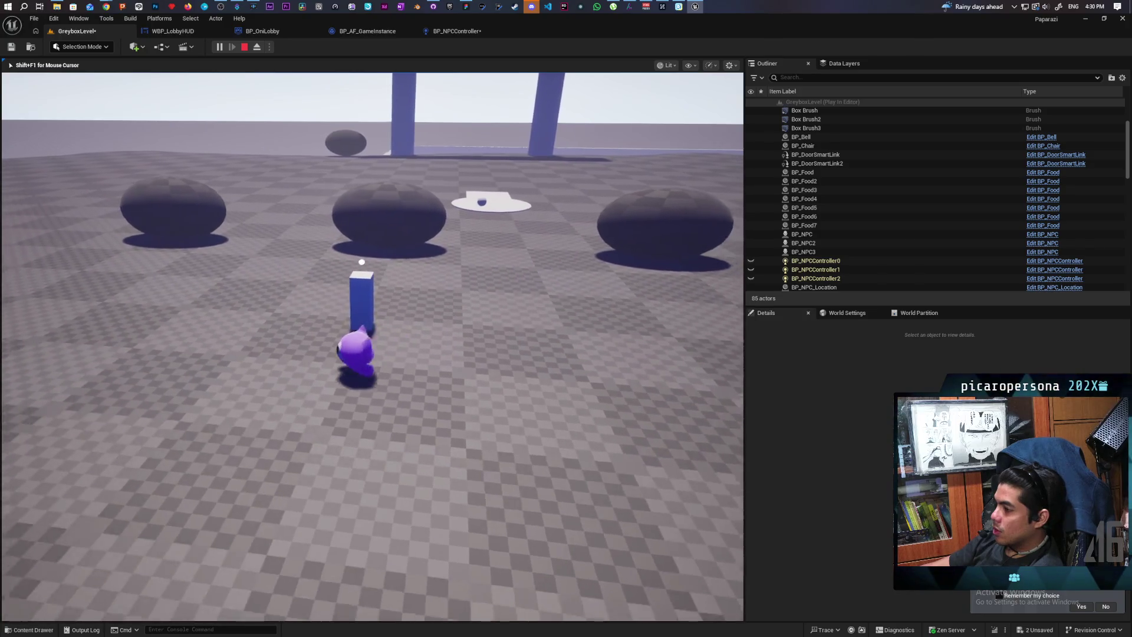
Sneak the character past the dark dome up to the NPC, then retreat once it's alerted.
key(w)
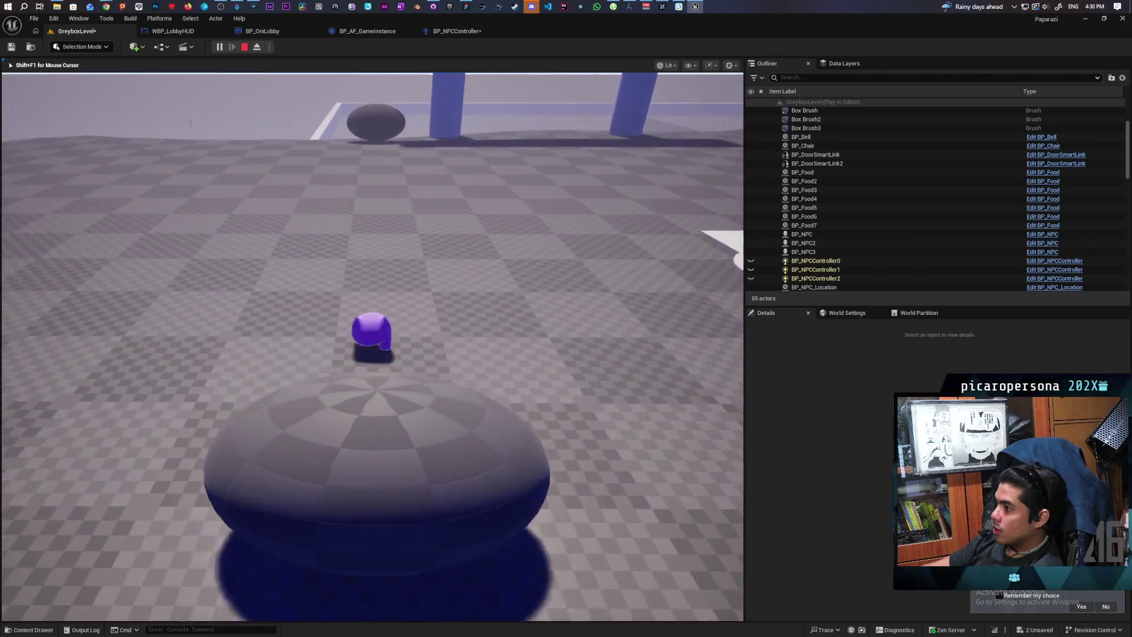
key(w)
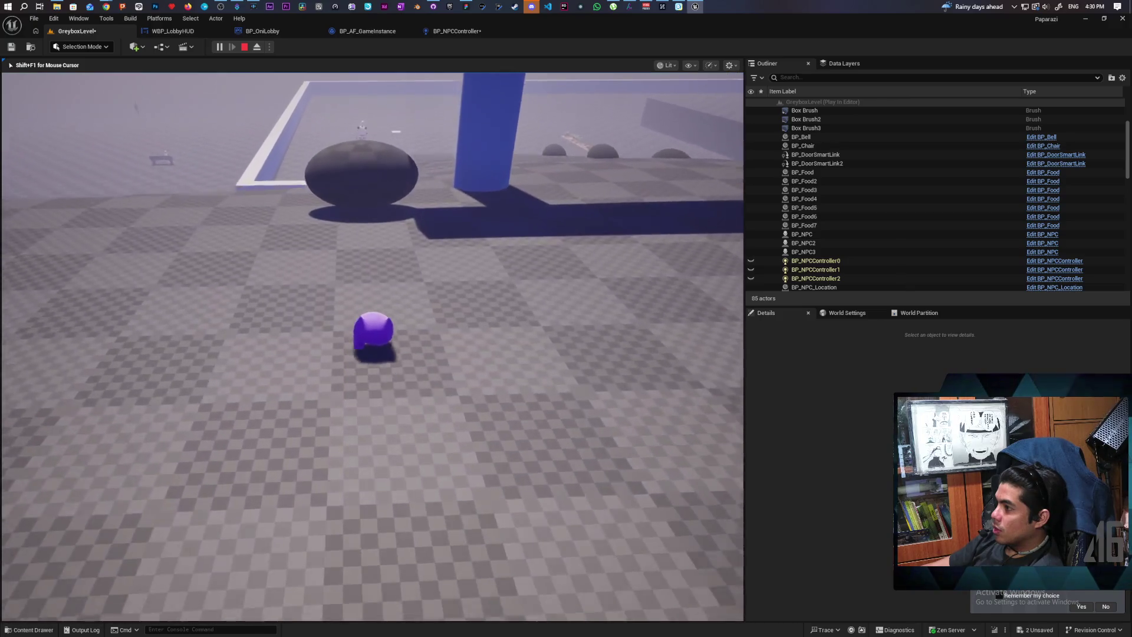
key(w)
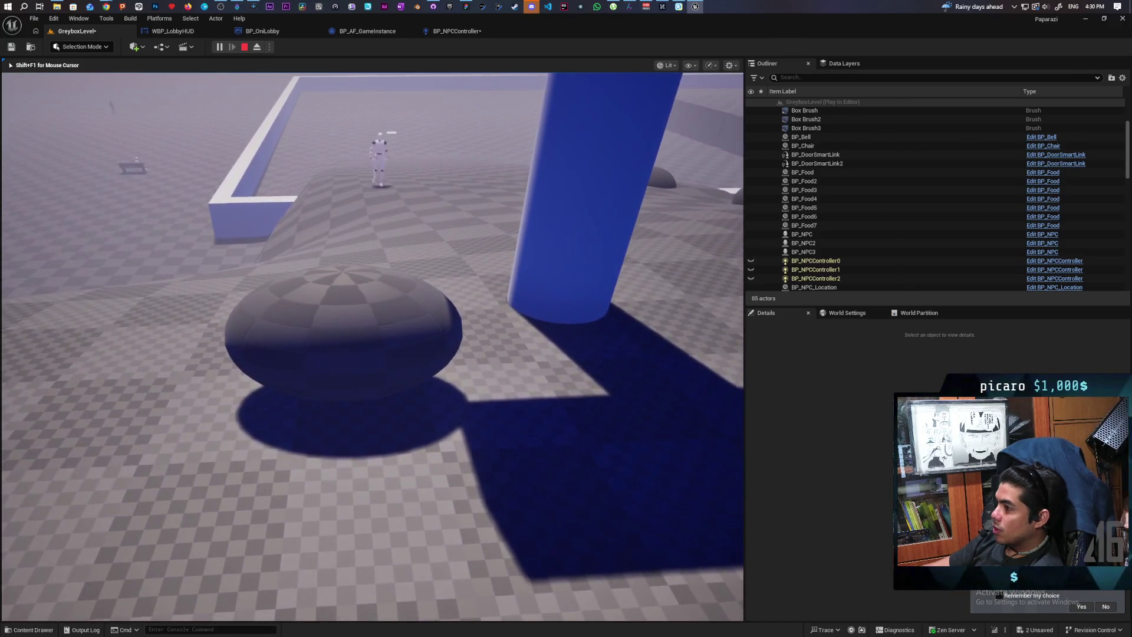
key(w)
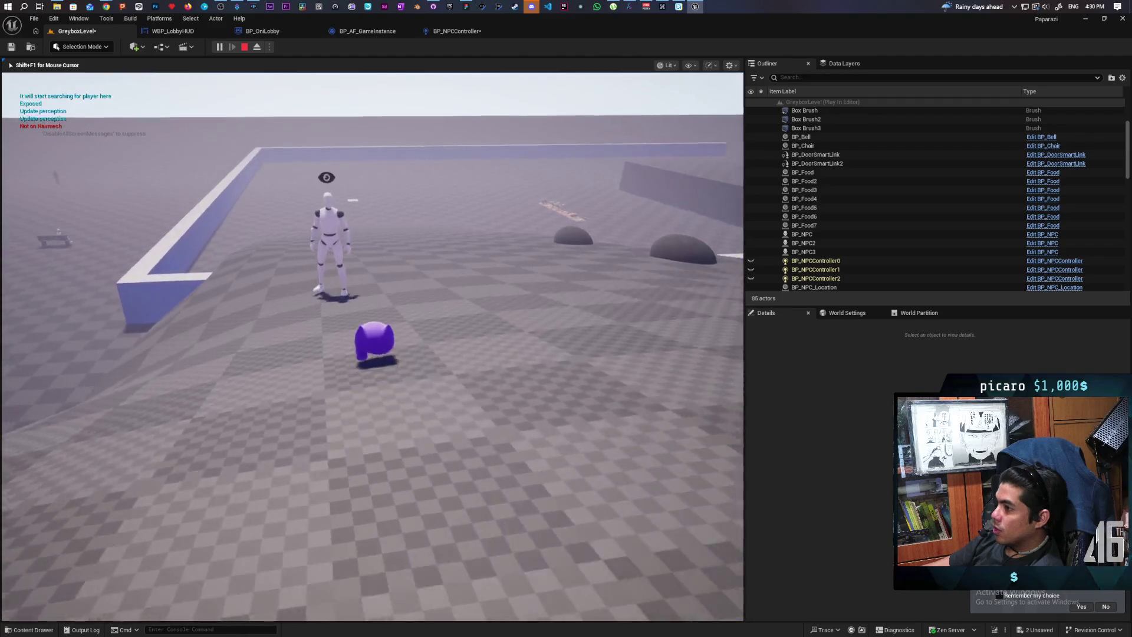
key(w)
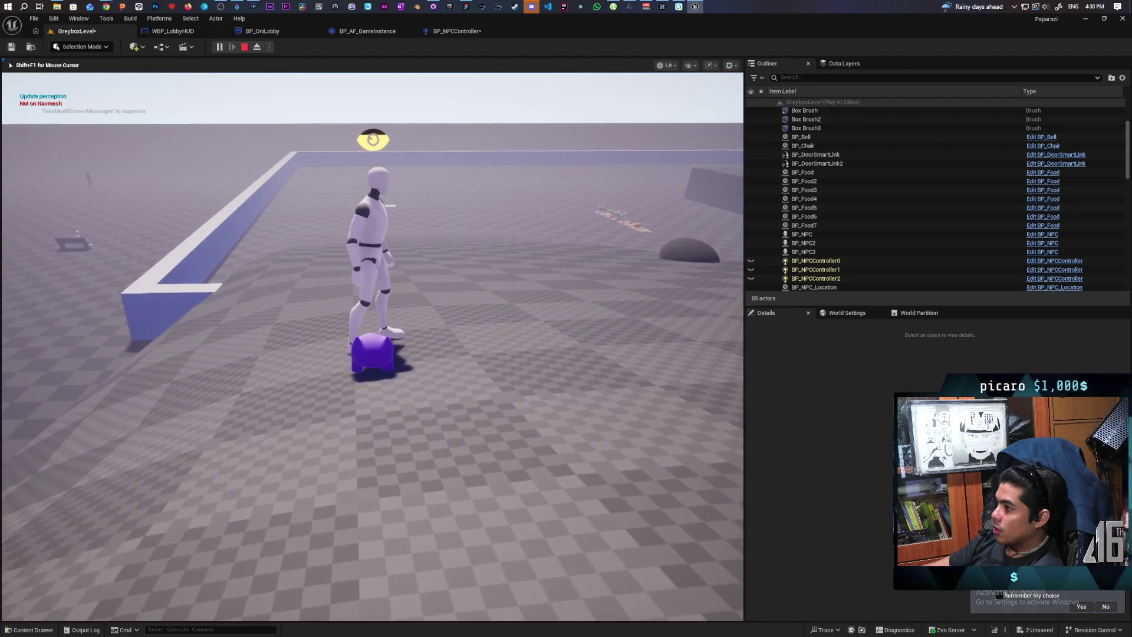
key(s)
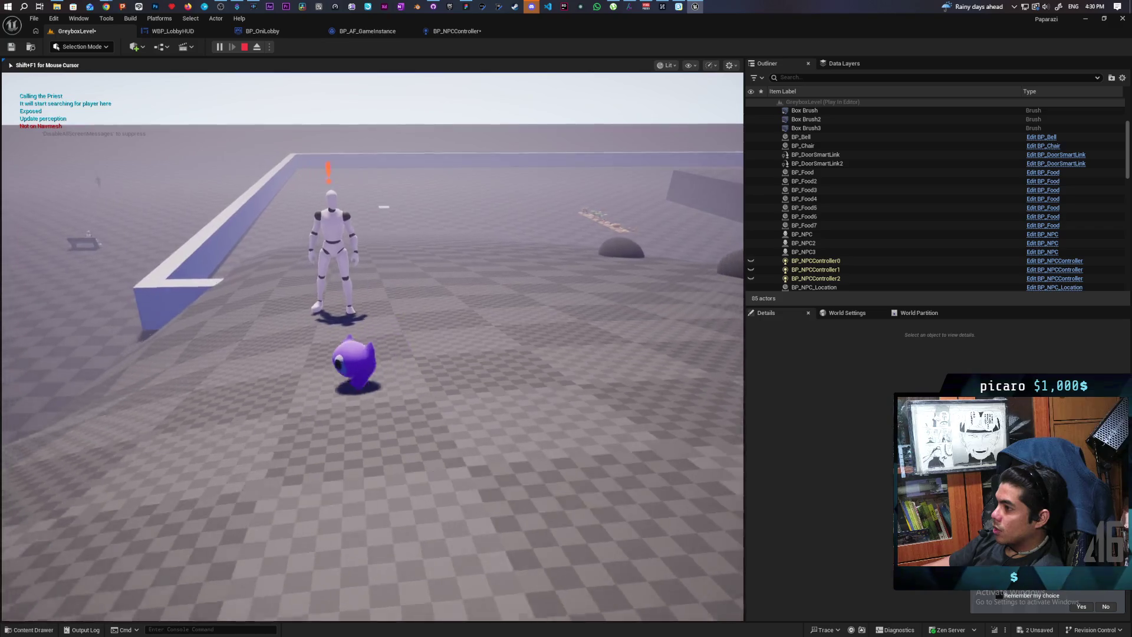
key(s)
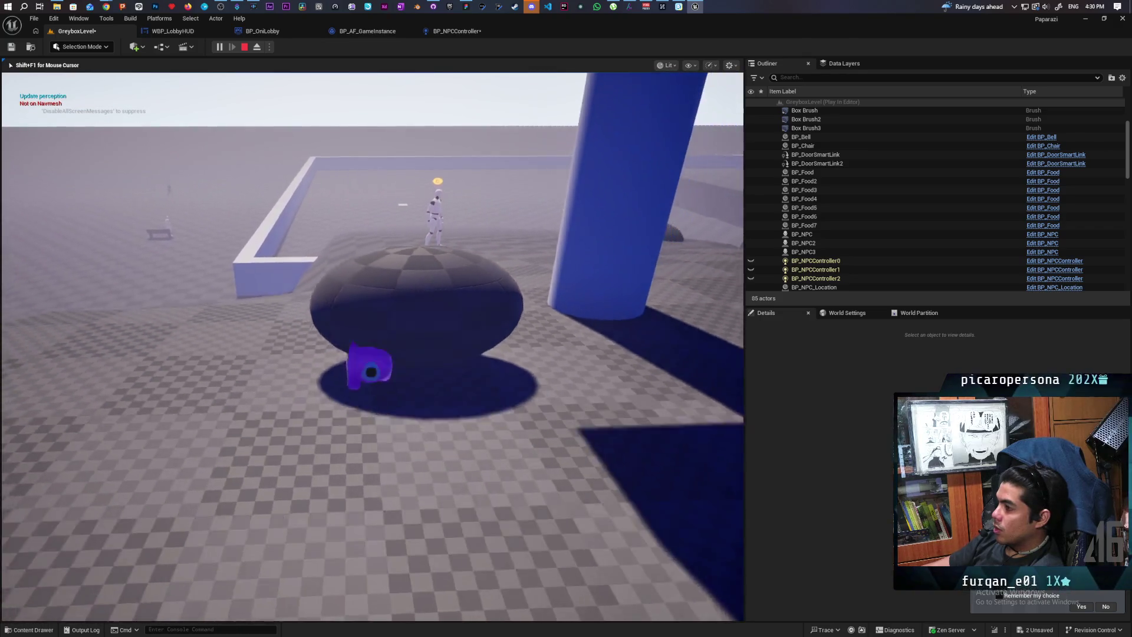
key(s)
key(s)
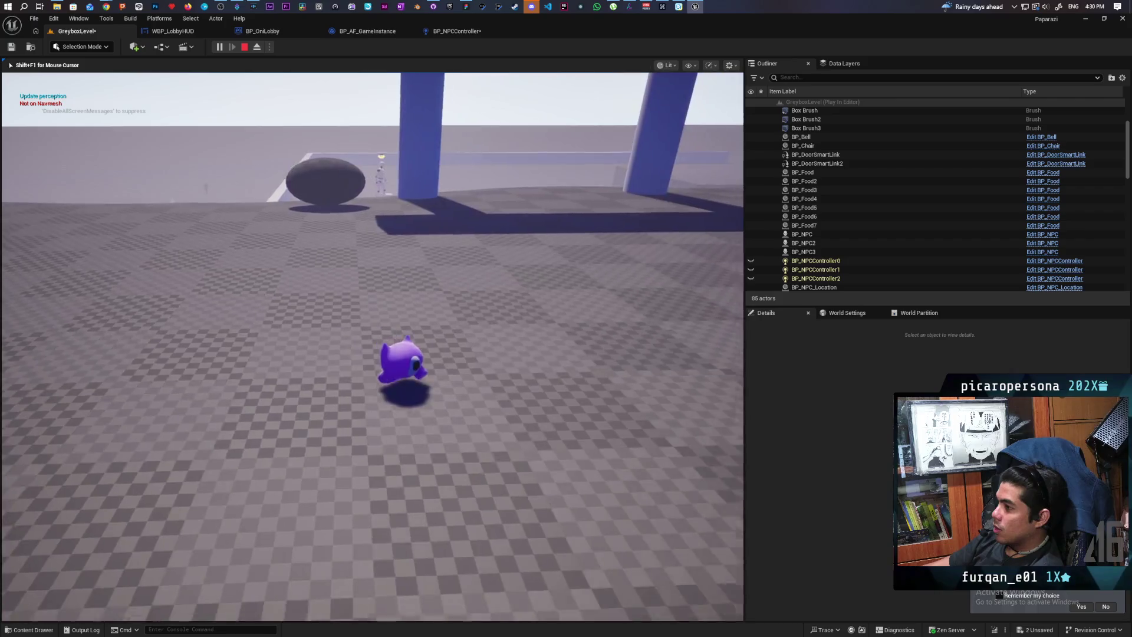
key(w)
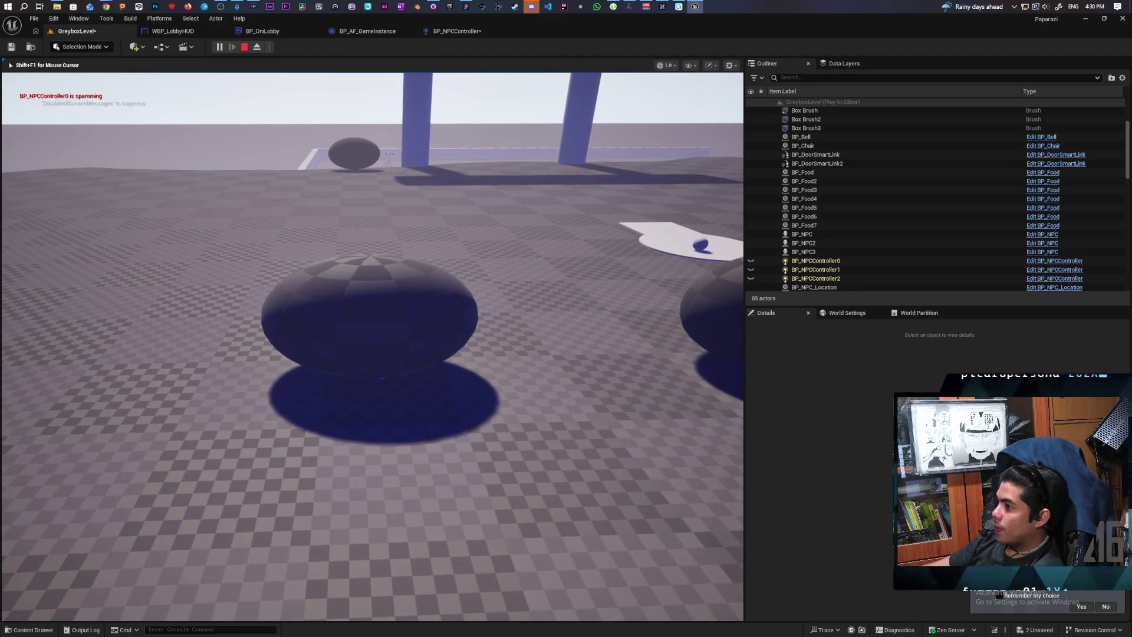
Move the character from the bell box past a dome toward the white NPC.
key(s)
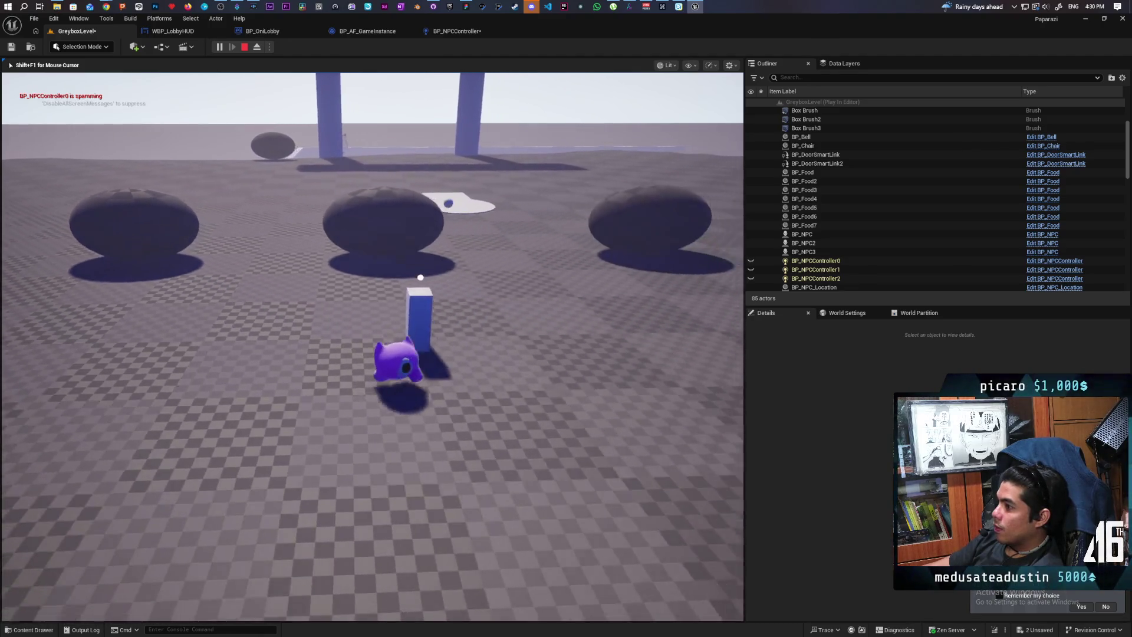
key(a)
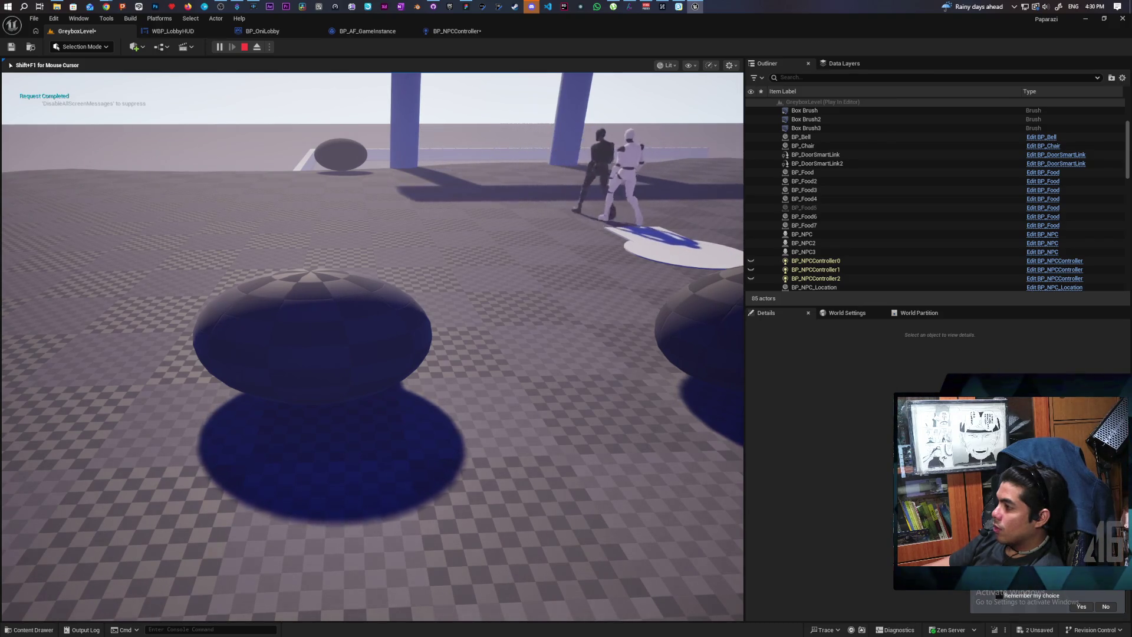
key(w)
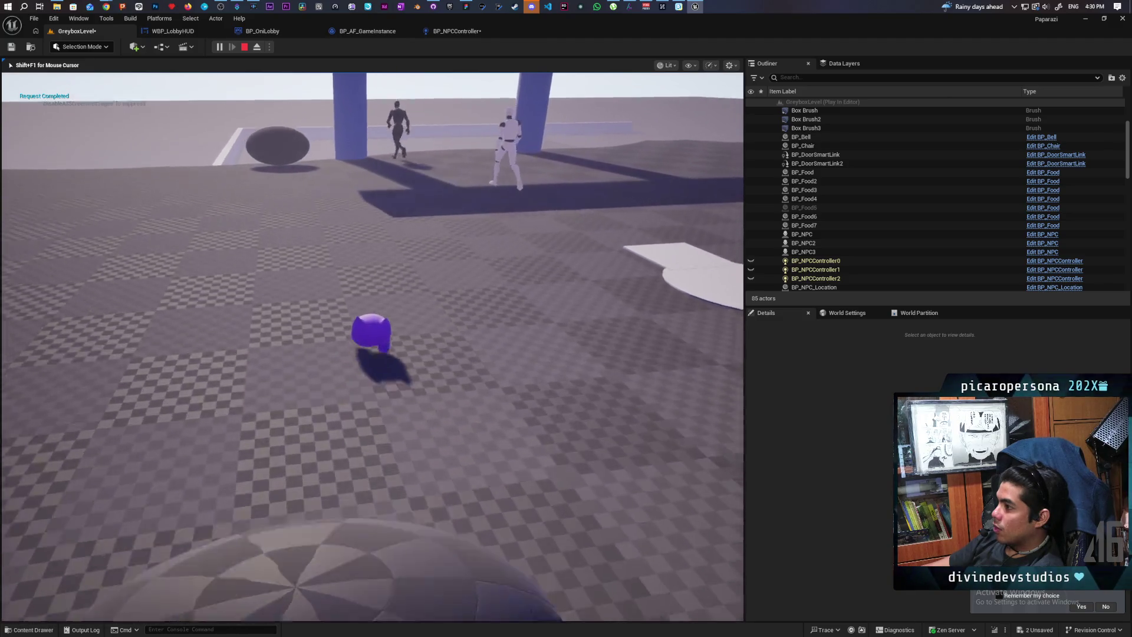
key(w)
key(w)
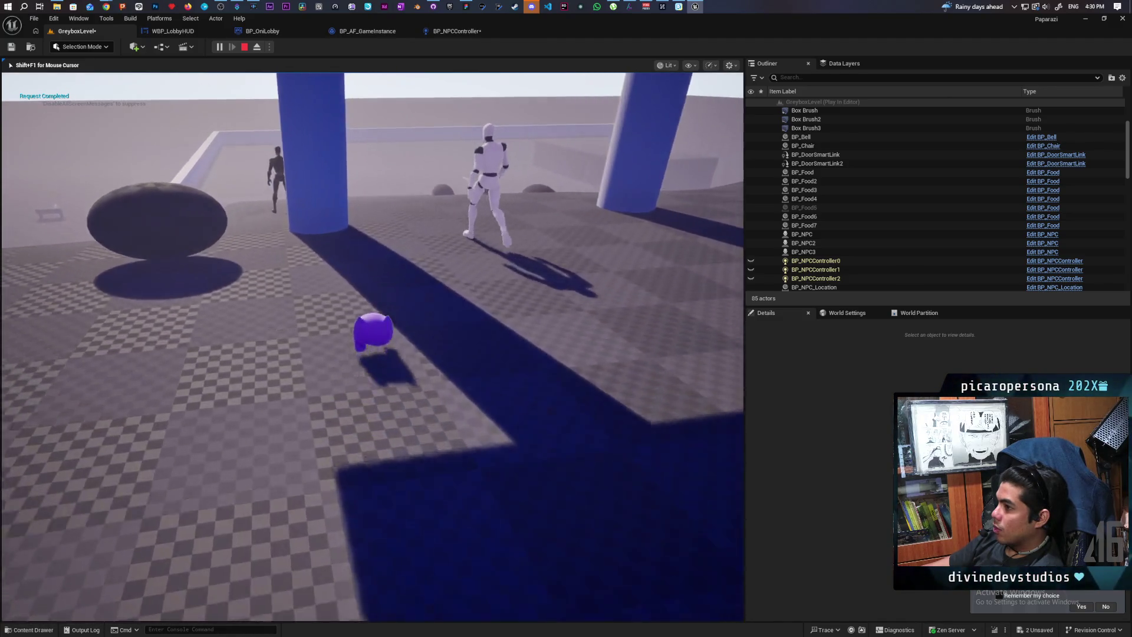
key(w)
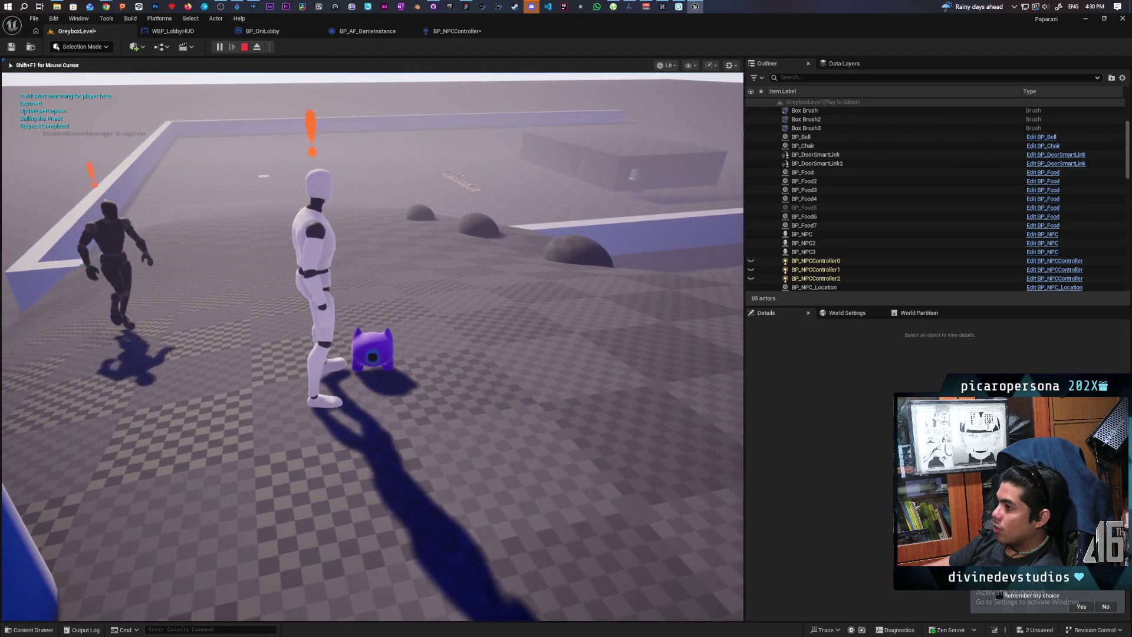
Retreat from the chasing NPC past the rocks onto the dark disc, then stop playing.
key(s)
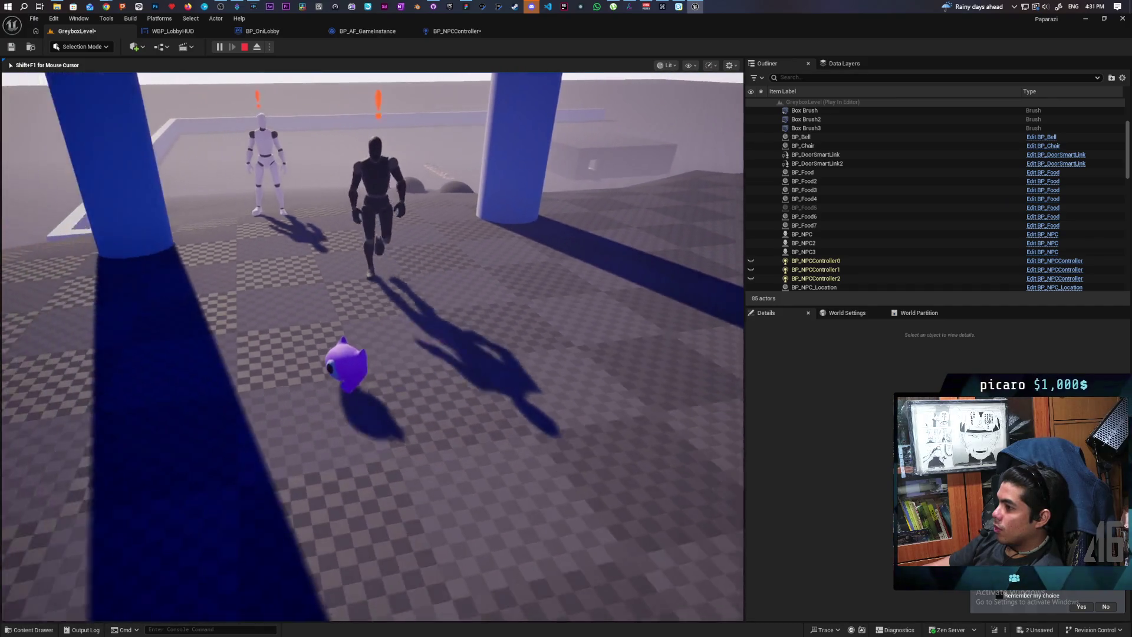
key(s)
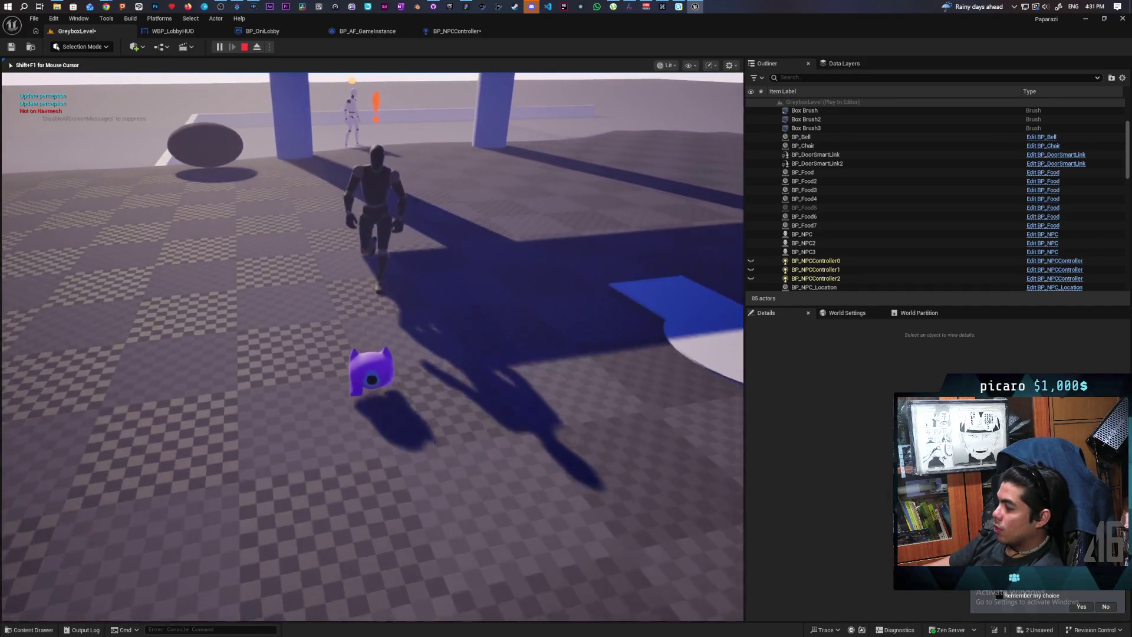
key(s)
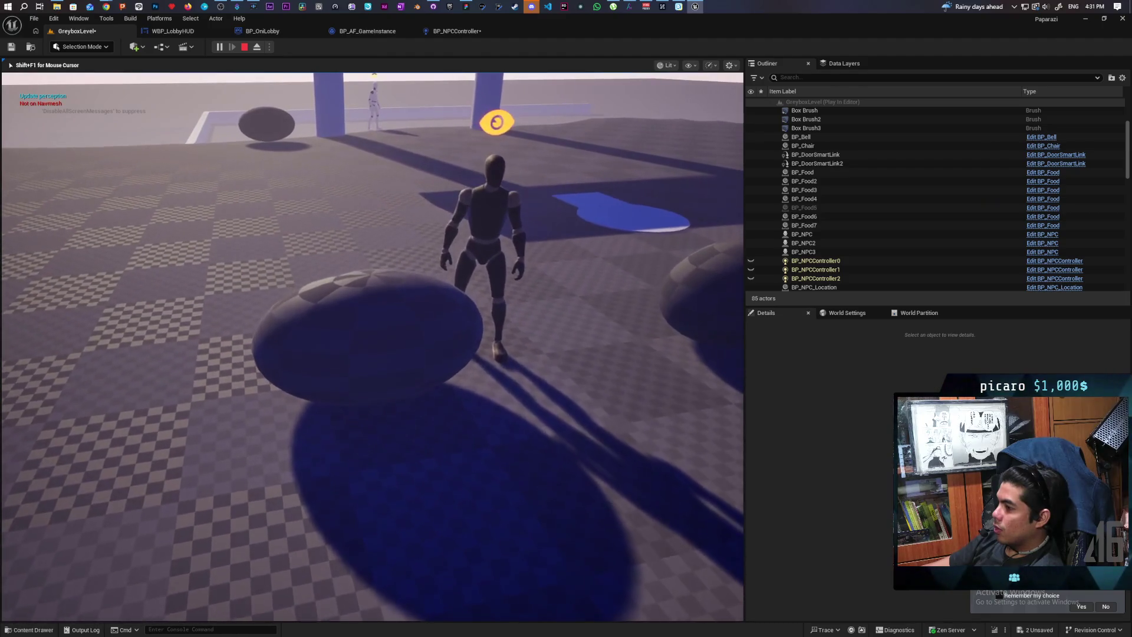
key(s)
key(s)
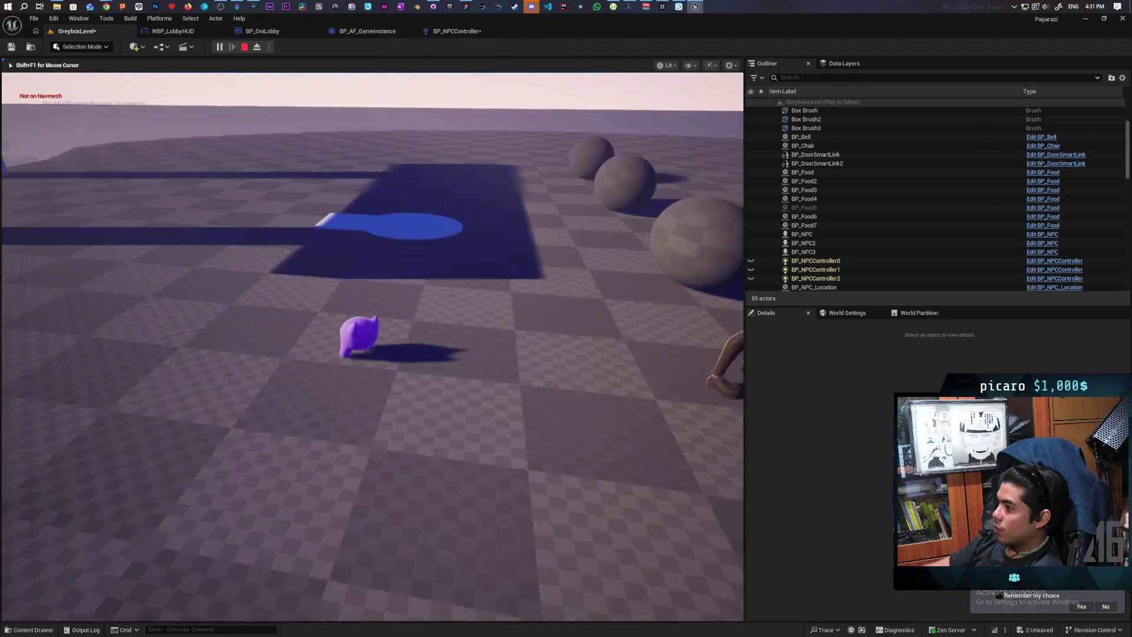
key(s)
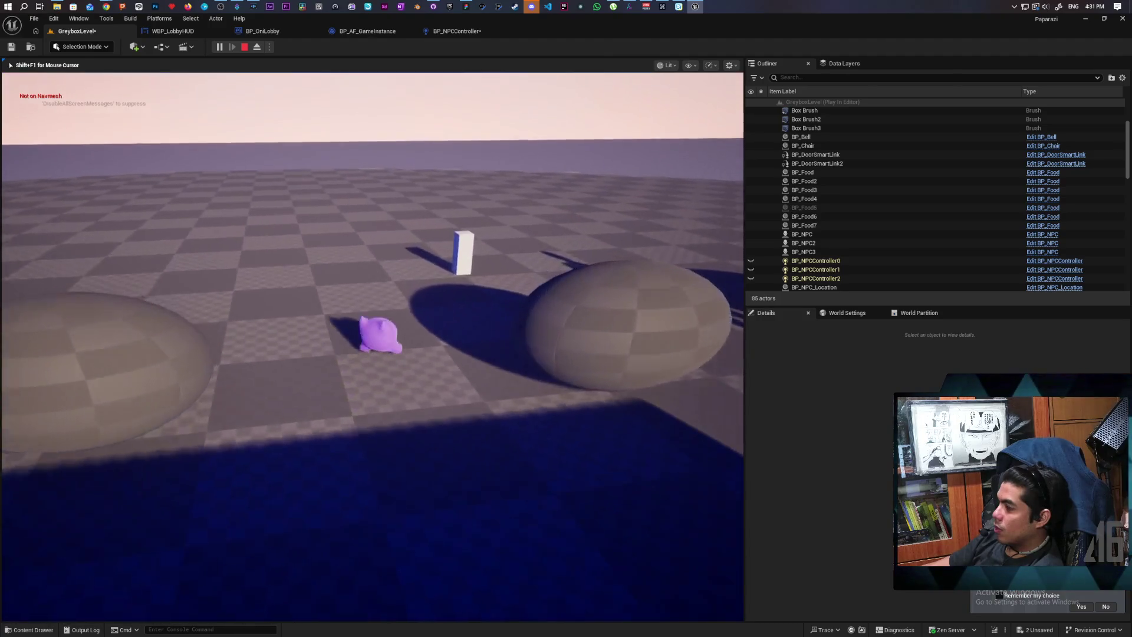
key(s)
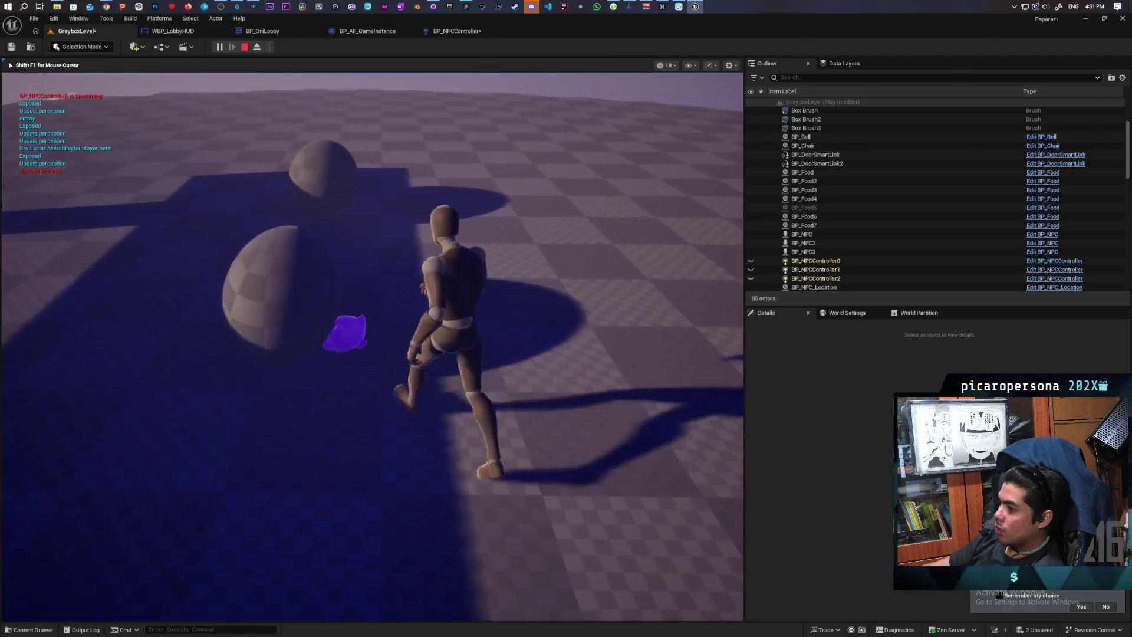
key(w)
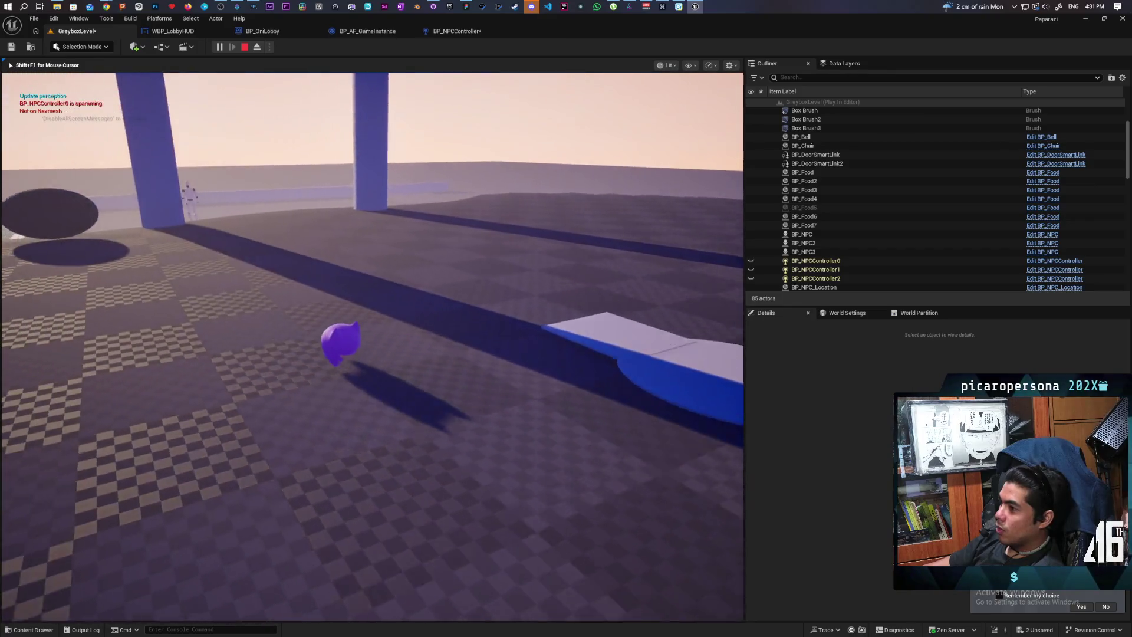
key(w)
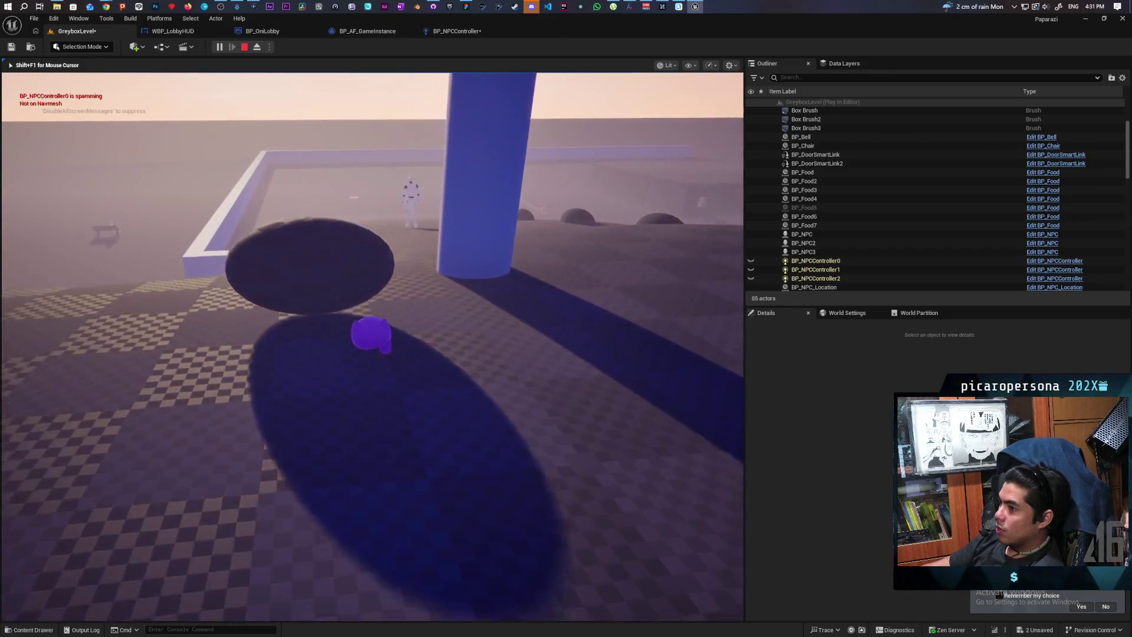
key(Escape)
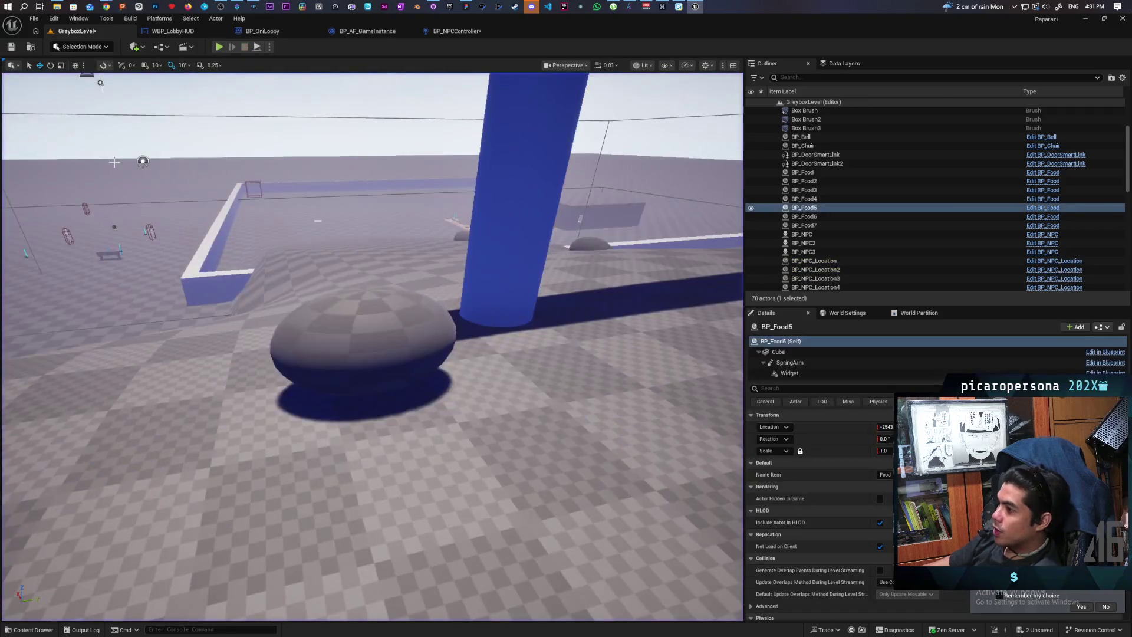
click(466, 7)
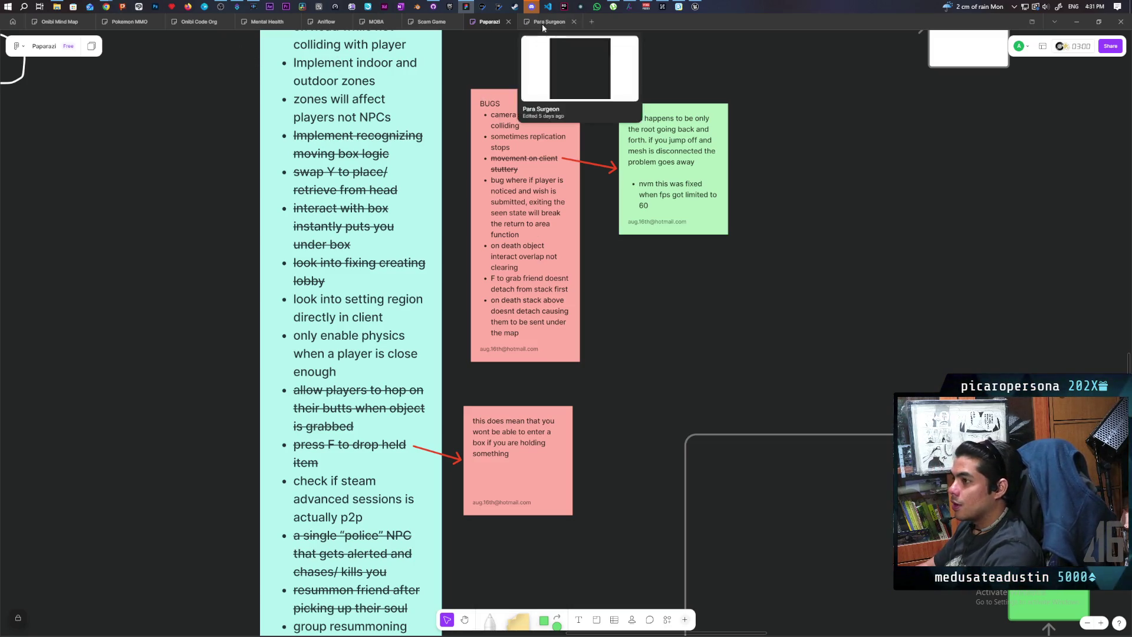
mouse_move(694, 11)
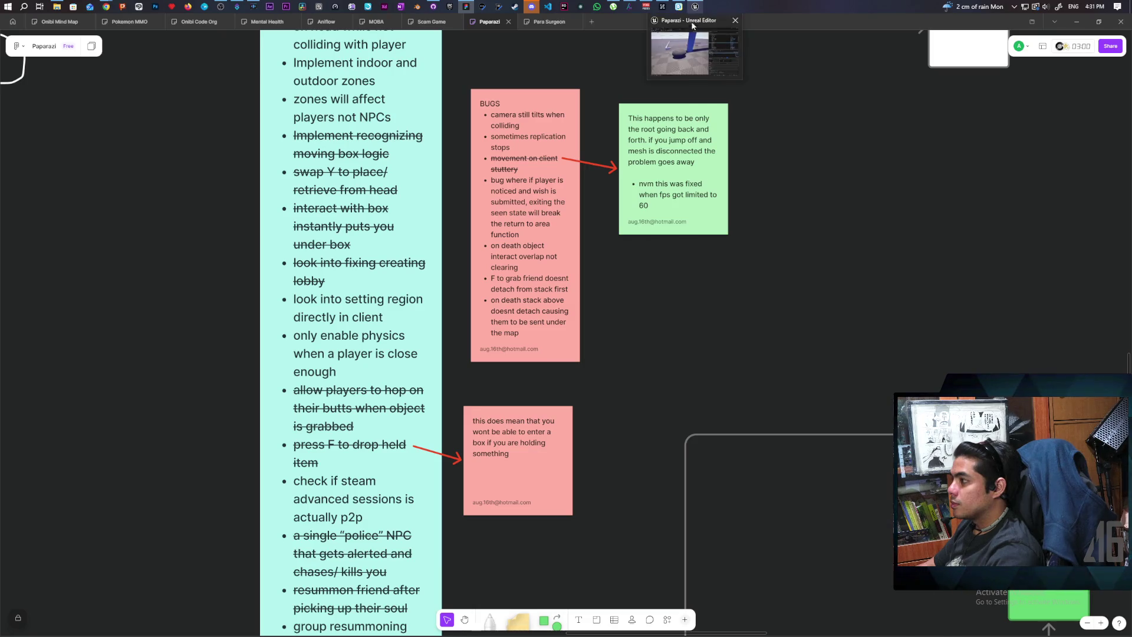
click(684, 51)
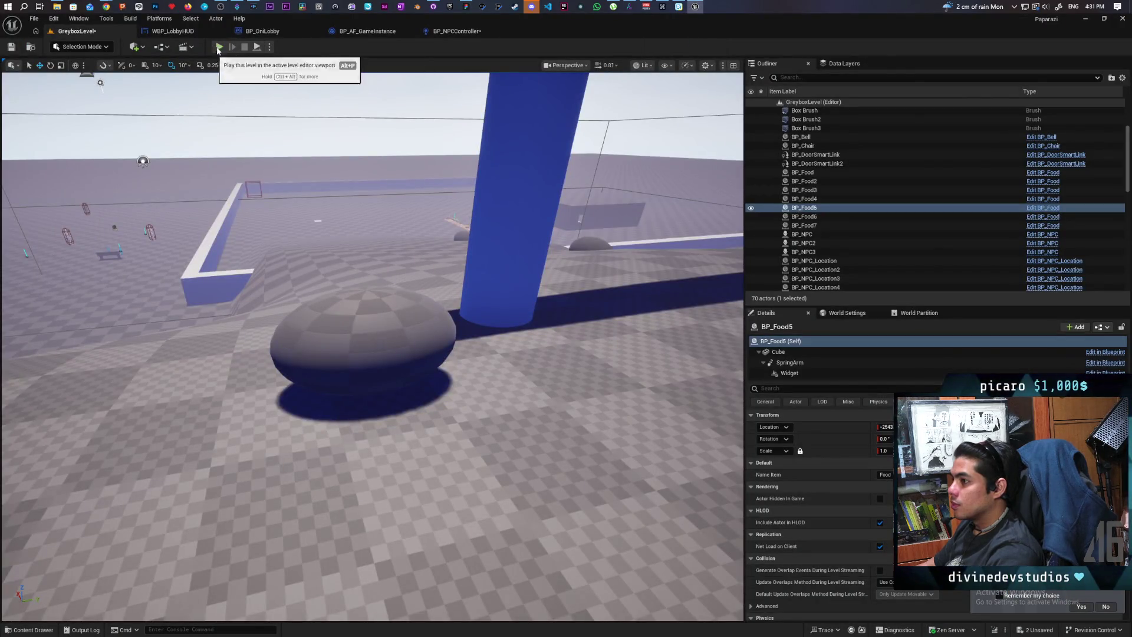
Playtest the level, walking between the blue pillars toward the white NPC, then stop.
click(218, 46)
key(w)
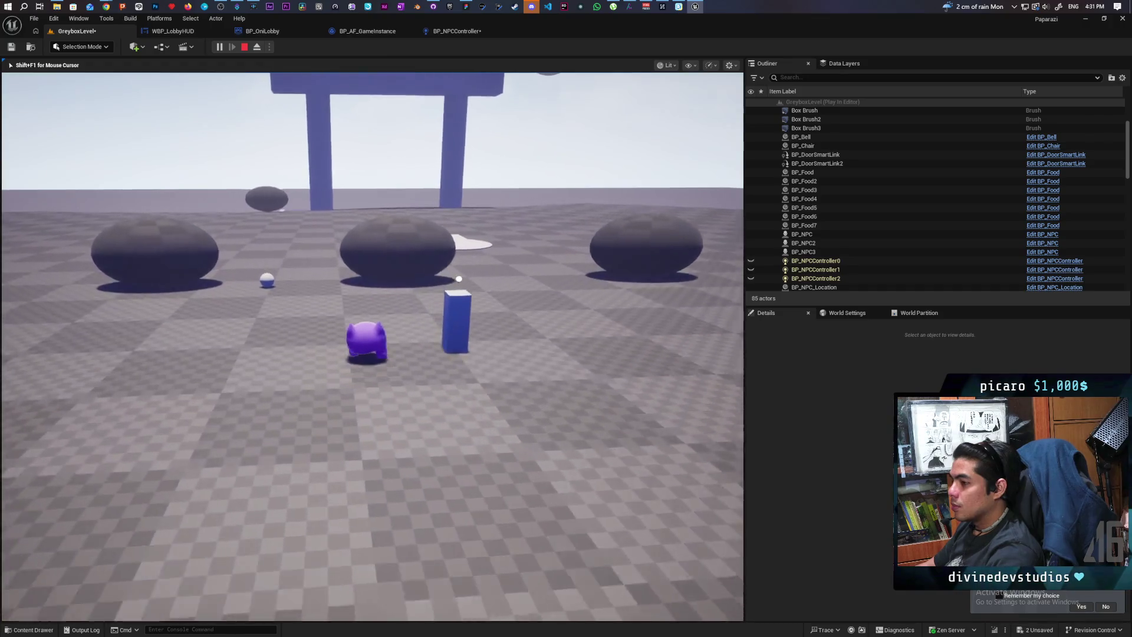
key(w)
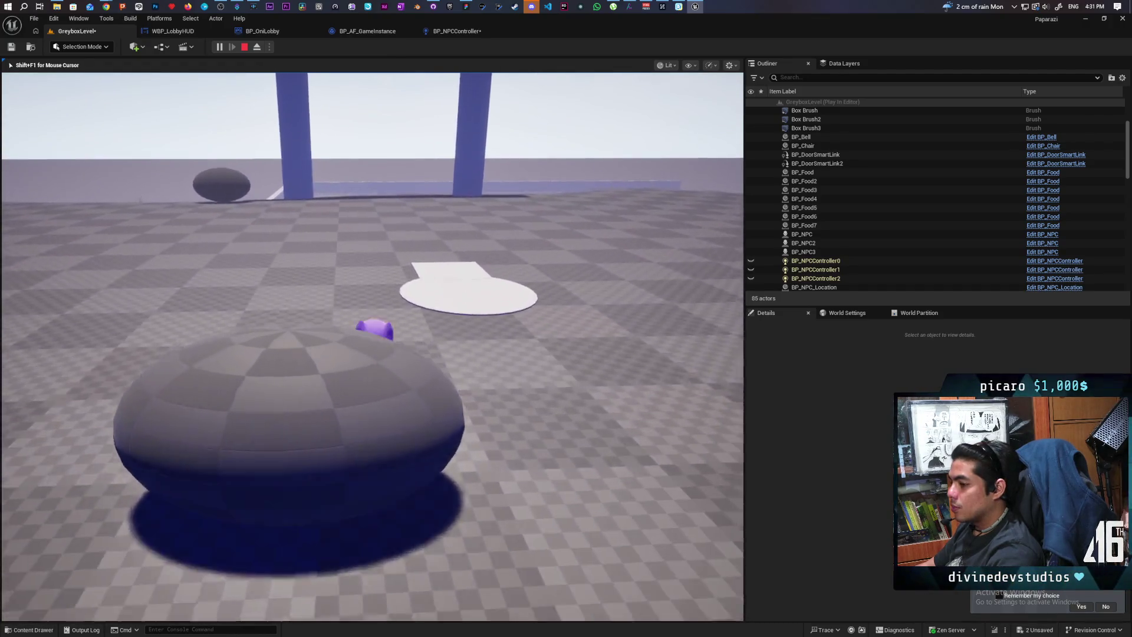
key(w)
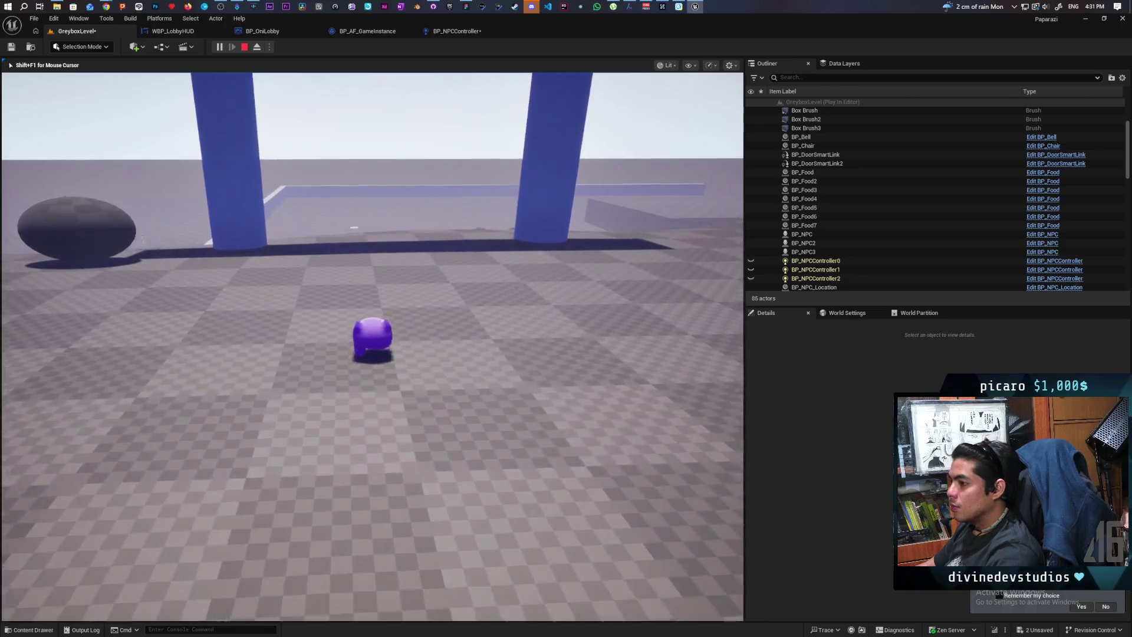
key(w)
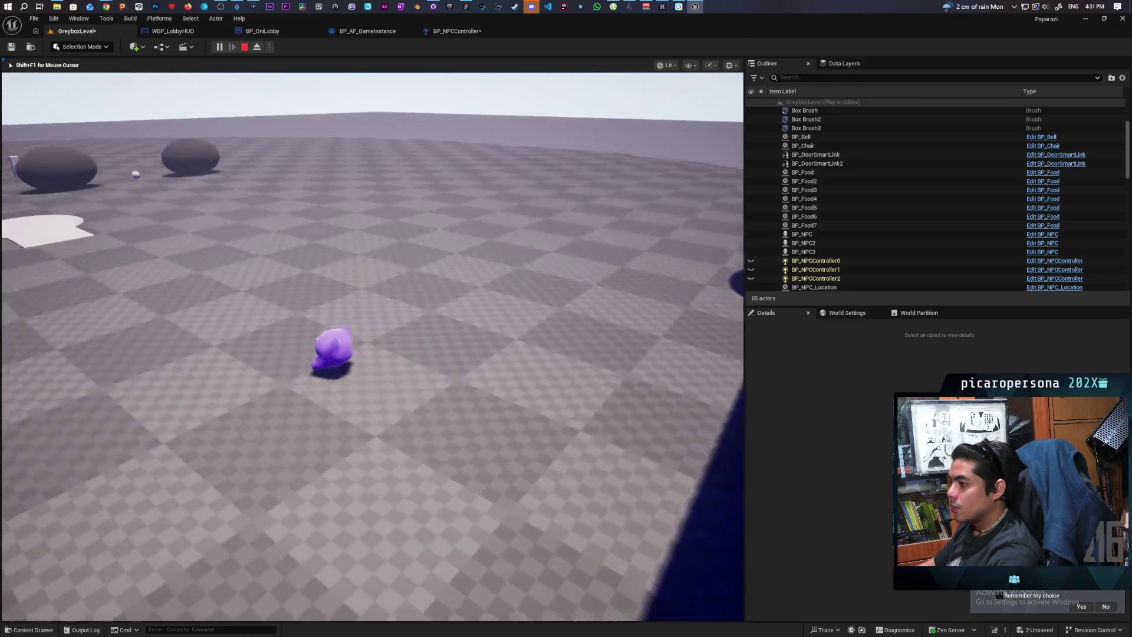
key(w)
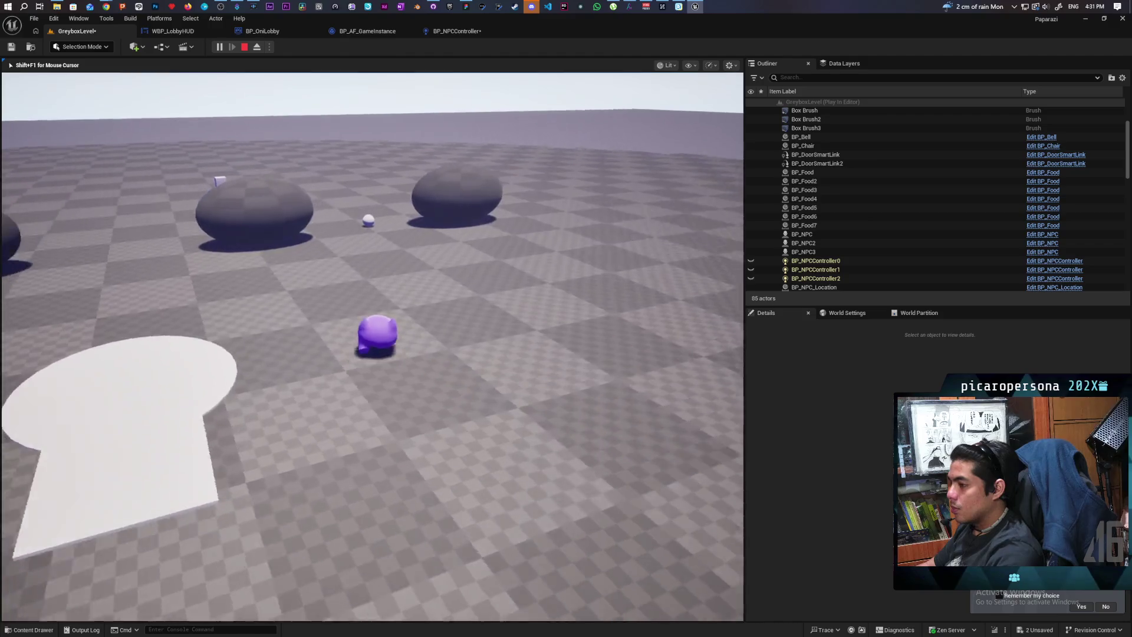
key(w)
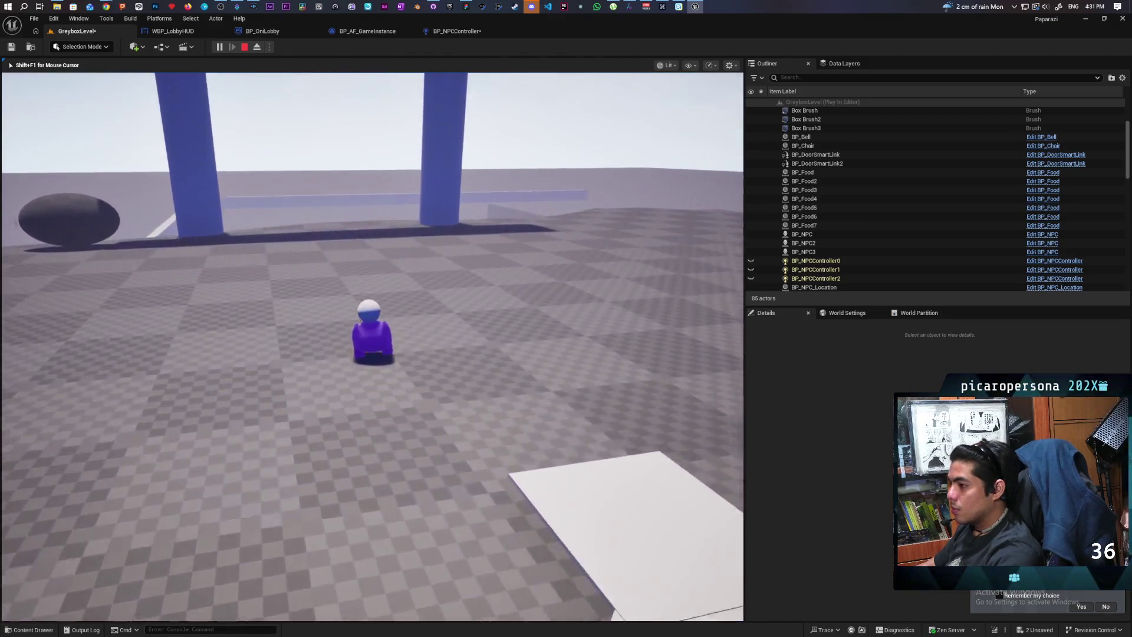
key(w)
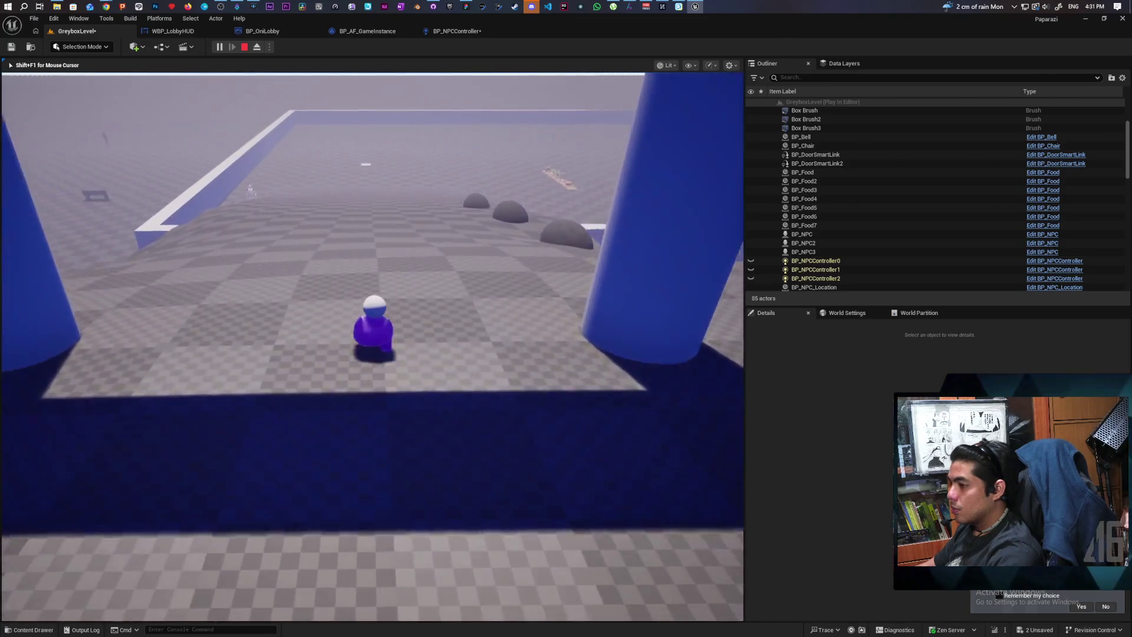
key(w)
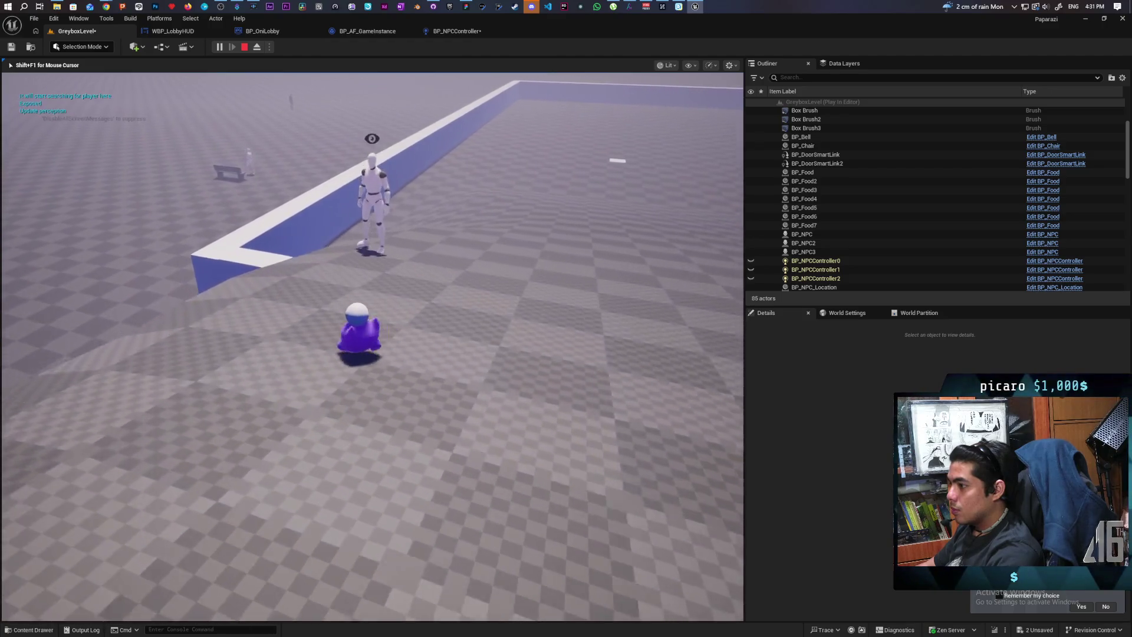
key(w)
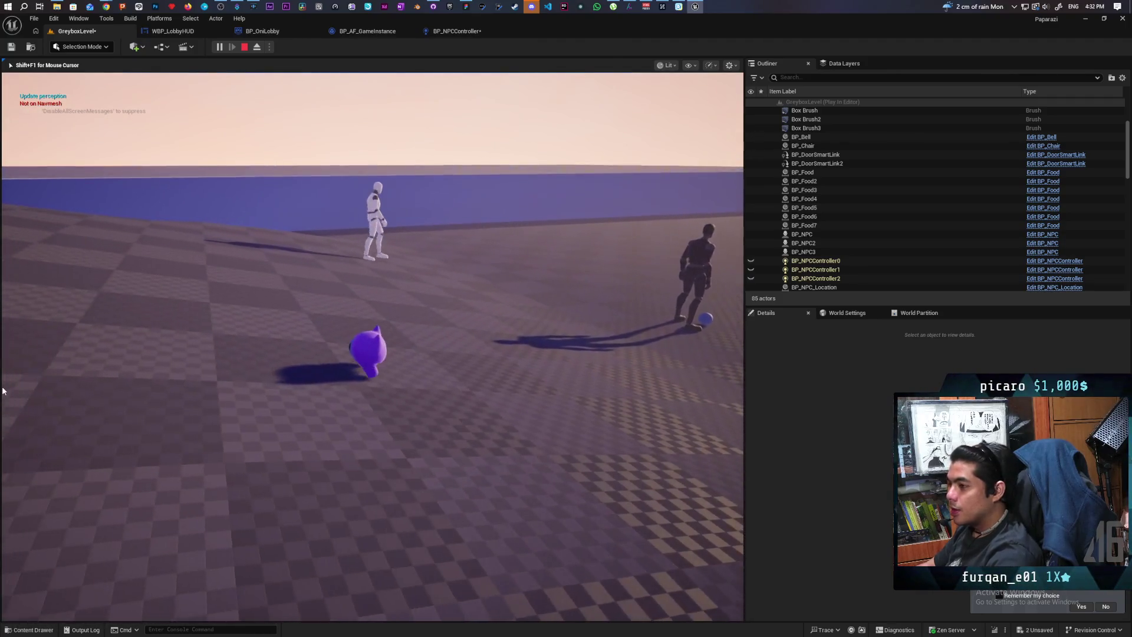
key(Escape)
Glance at the planning board, return to Unreal, and restore the editor to a smaller window.
click(470, 6)
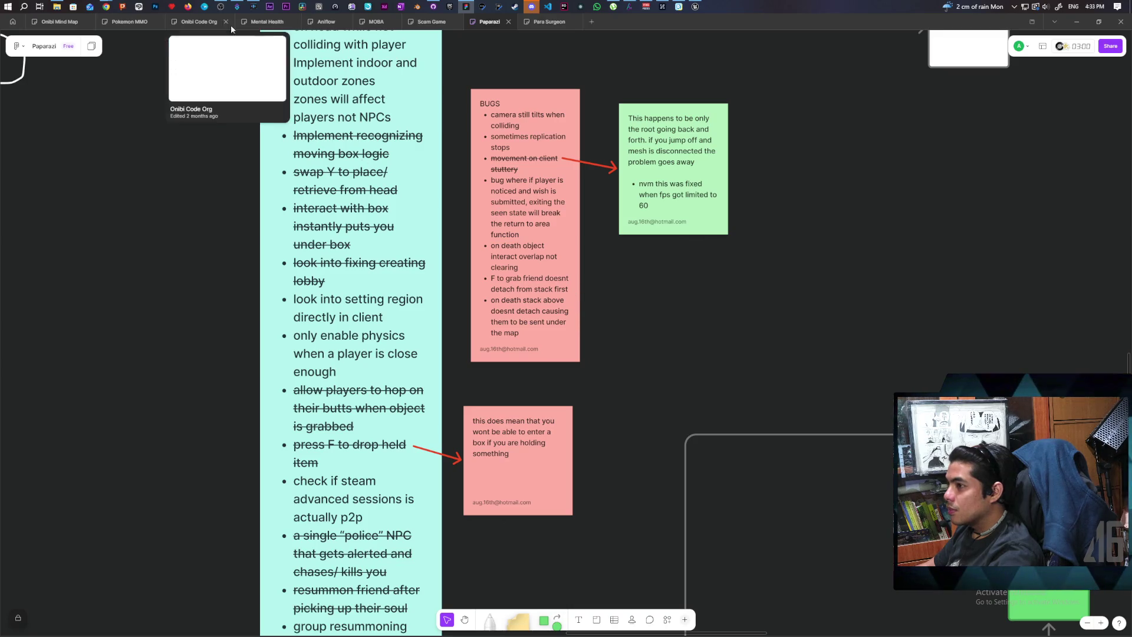
mouse_move(473, 22)
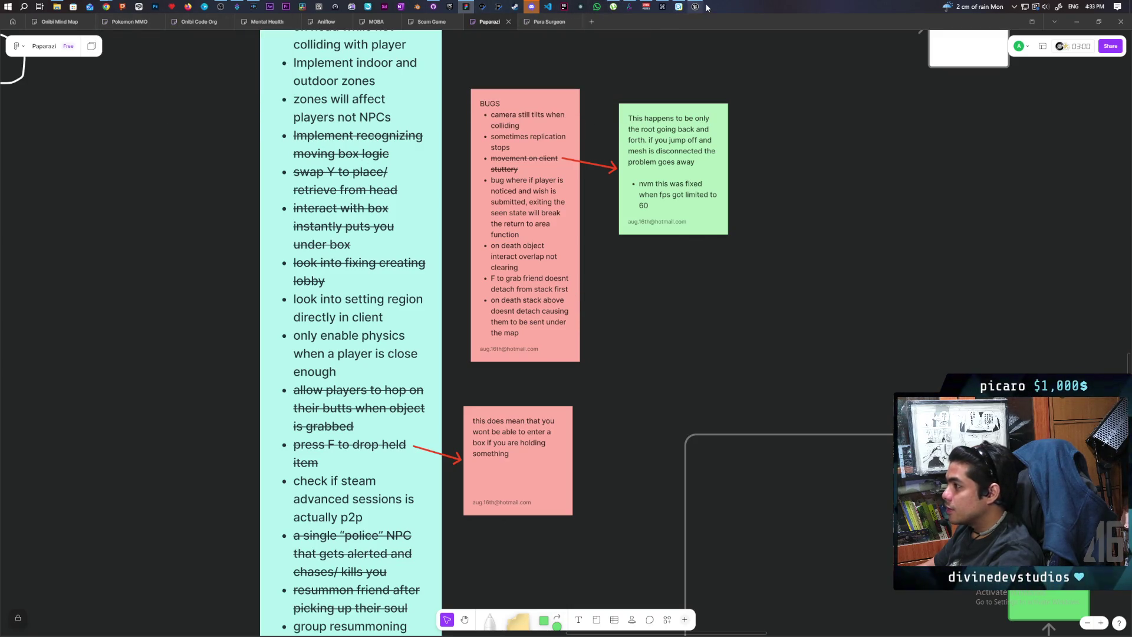
click(695, 6)
mouse_move(557, 22)
mouse_down()
mouse_move(657, 36)
mouse_move(658, 61)
mouse_up()
Set the play net mode to Listen Server with 2 players.
click(571, 62)
mouse_move(636, 240)
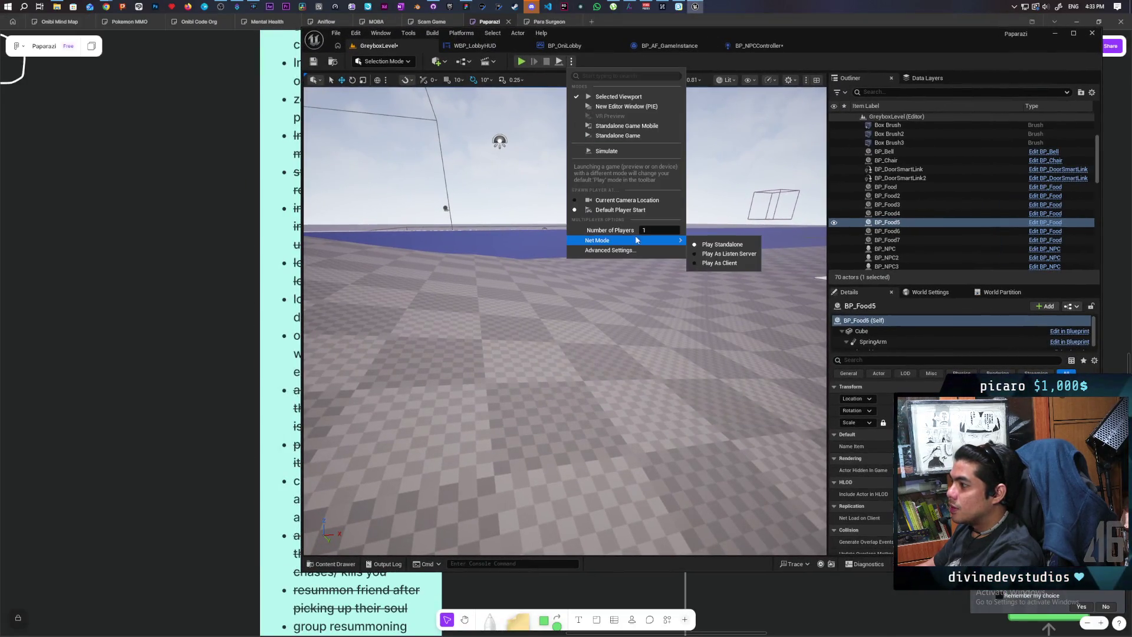
click(695, 255)
click(571, 61)
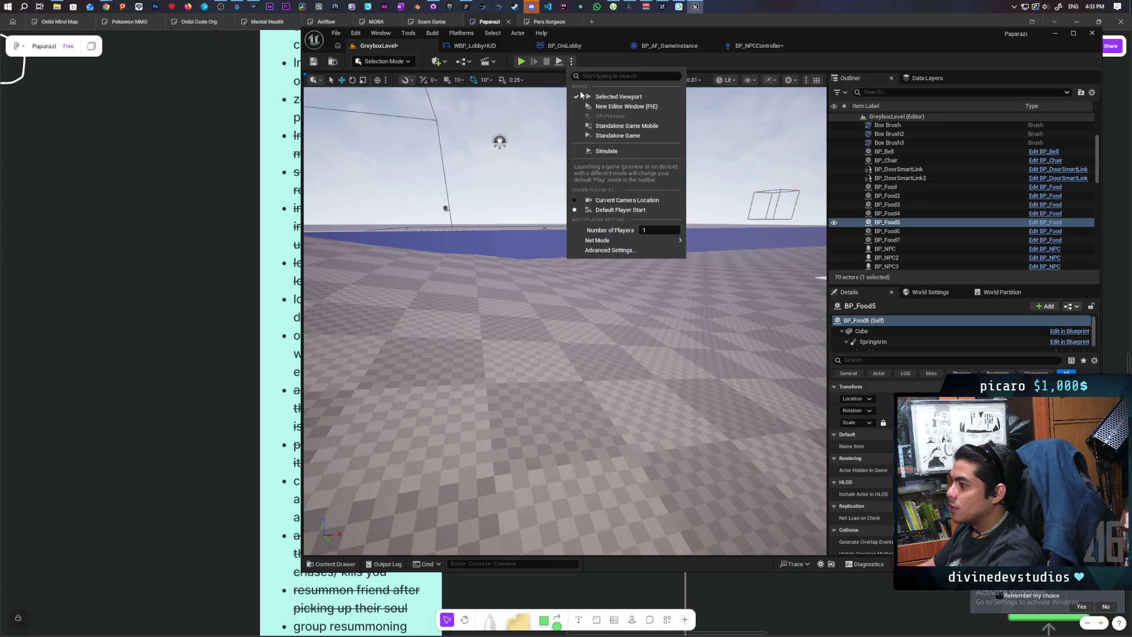
text(2)
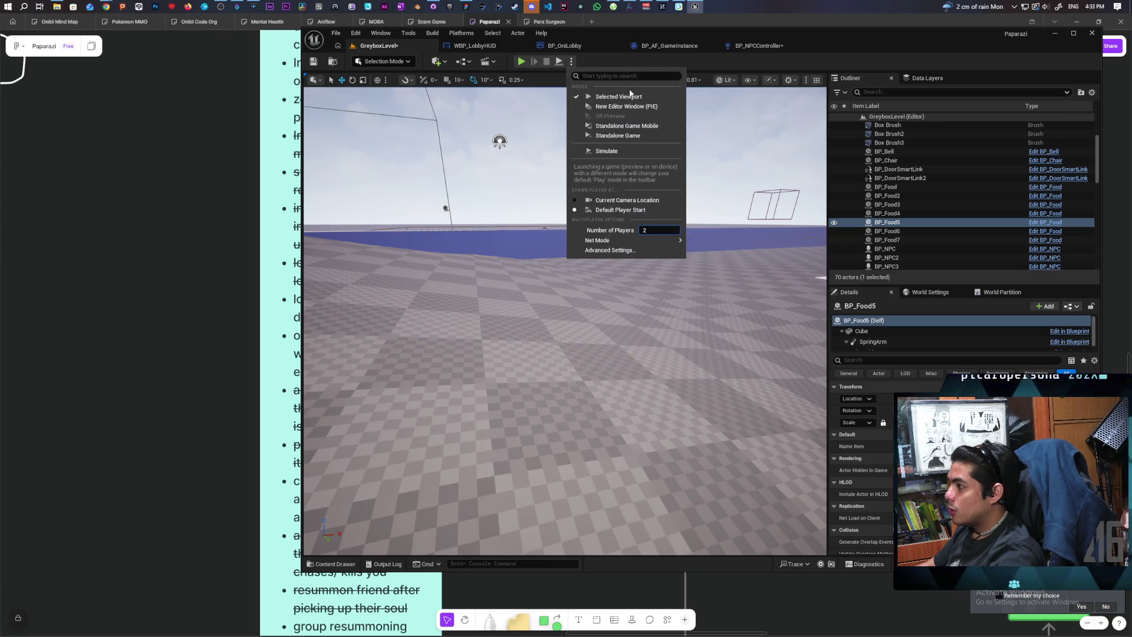
Run the two-player session, moving the characters toward the blue ledge, then stop playing.
click(522, 61)
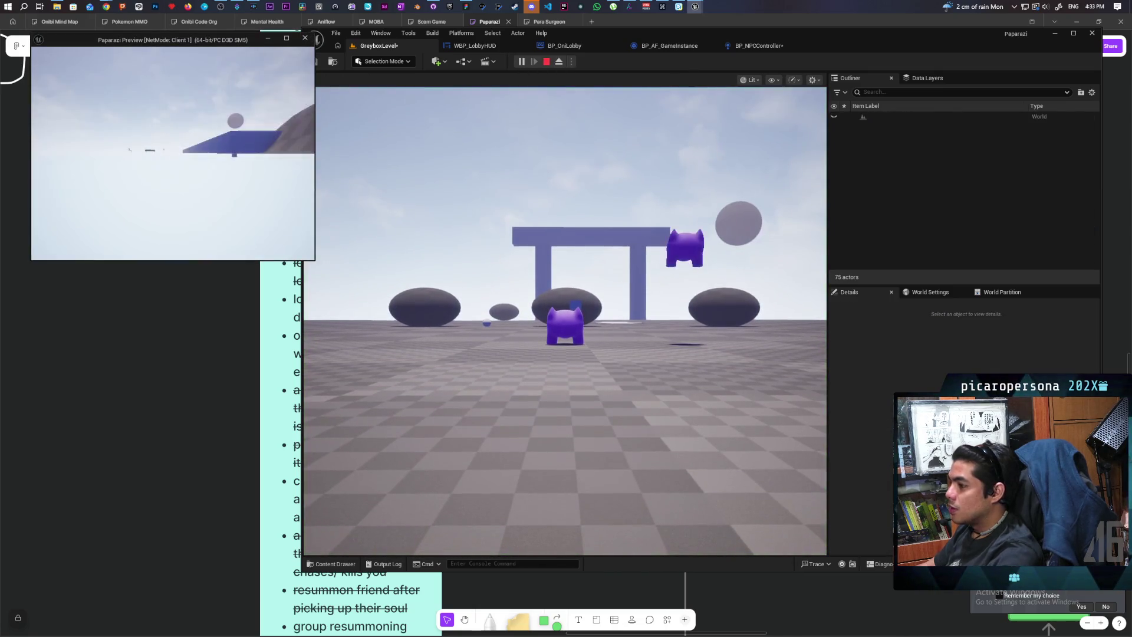
click(253, 133)
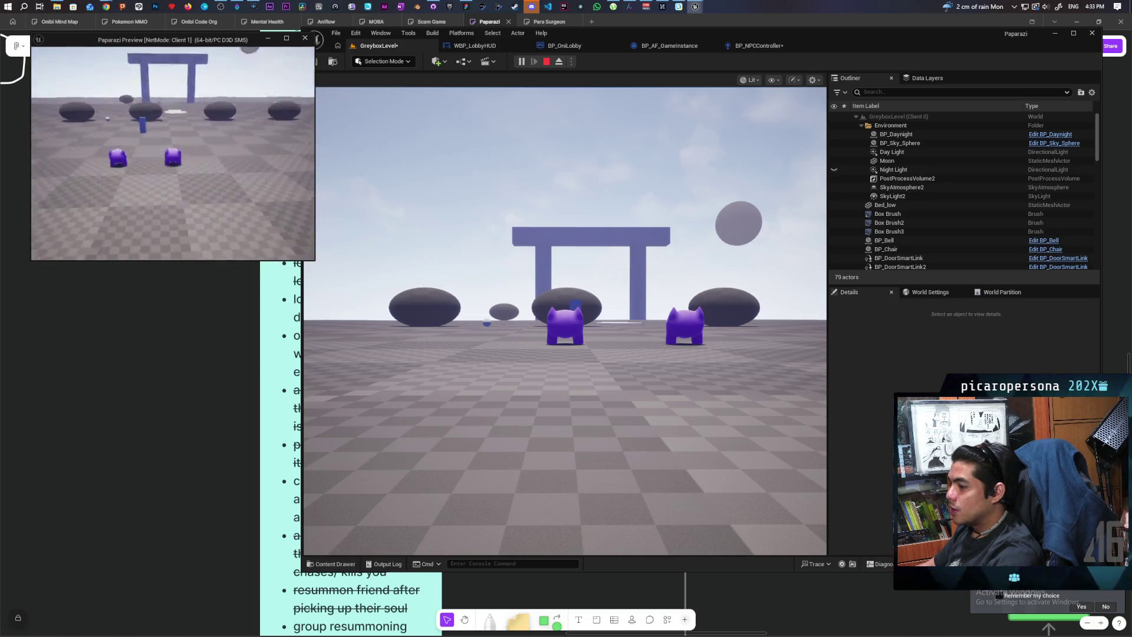
key(a)
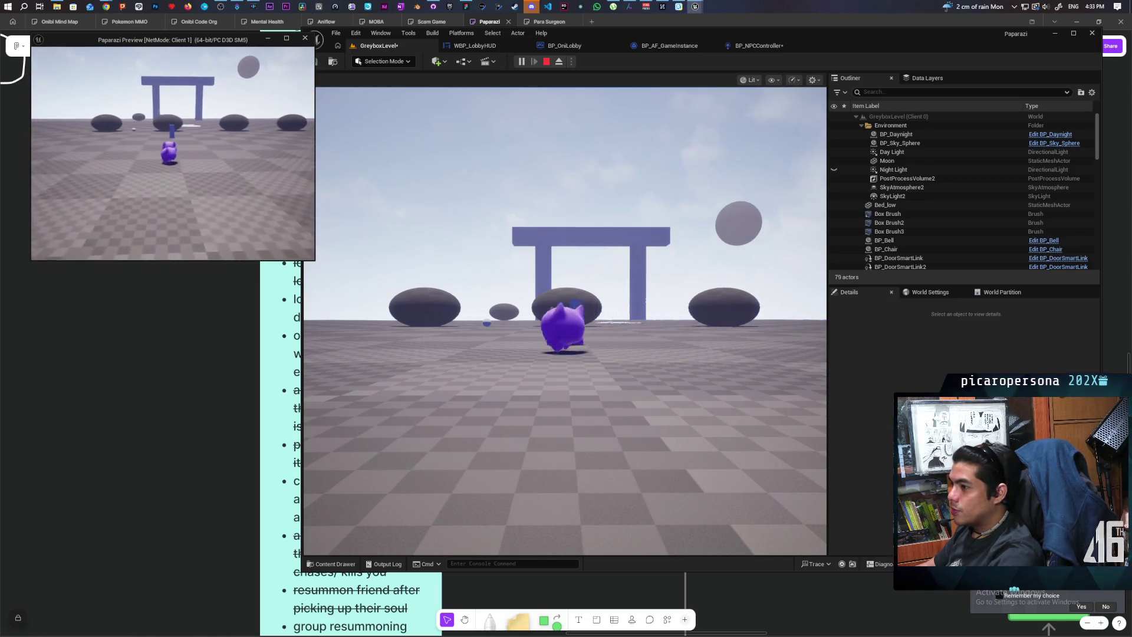
key(w)
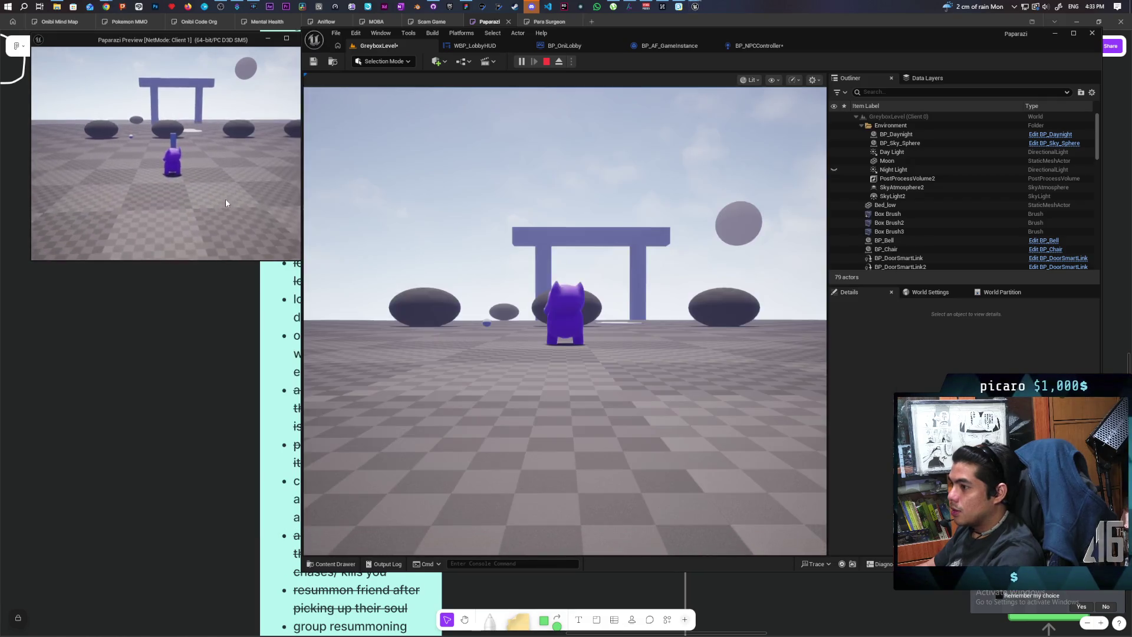
click(330, 224)
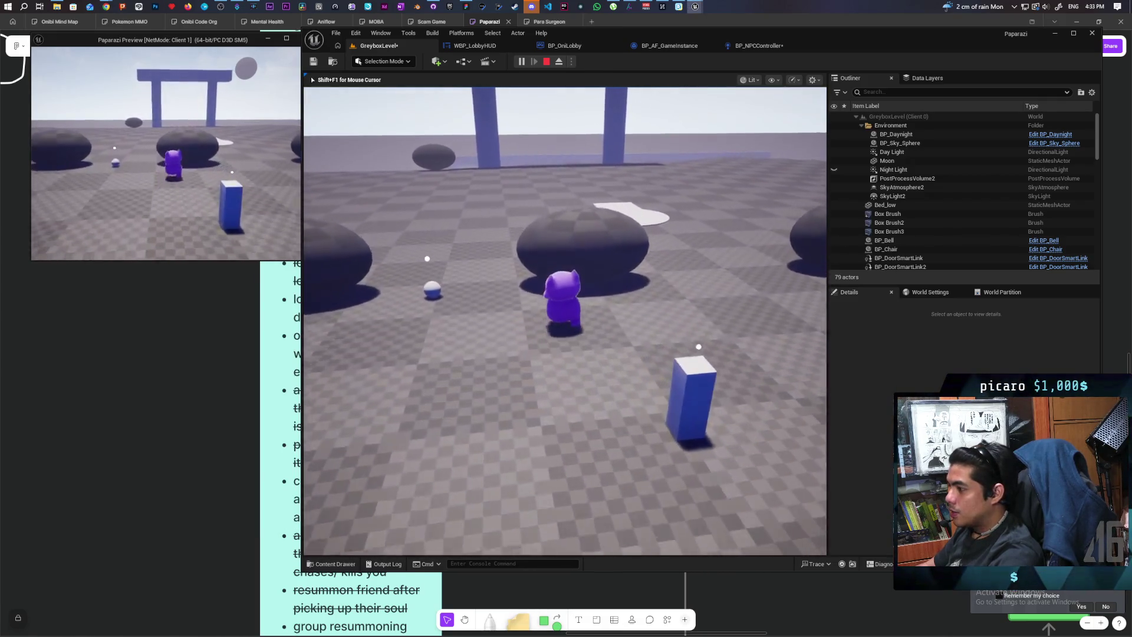
key(w)
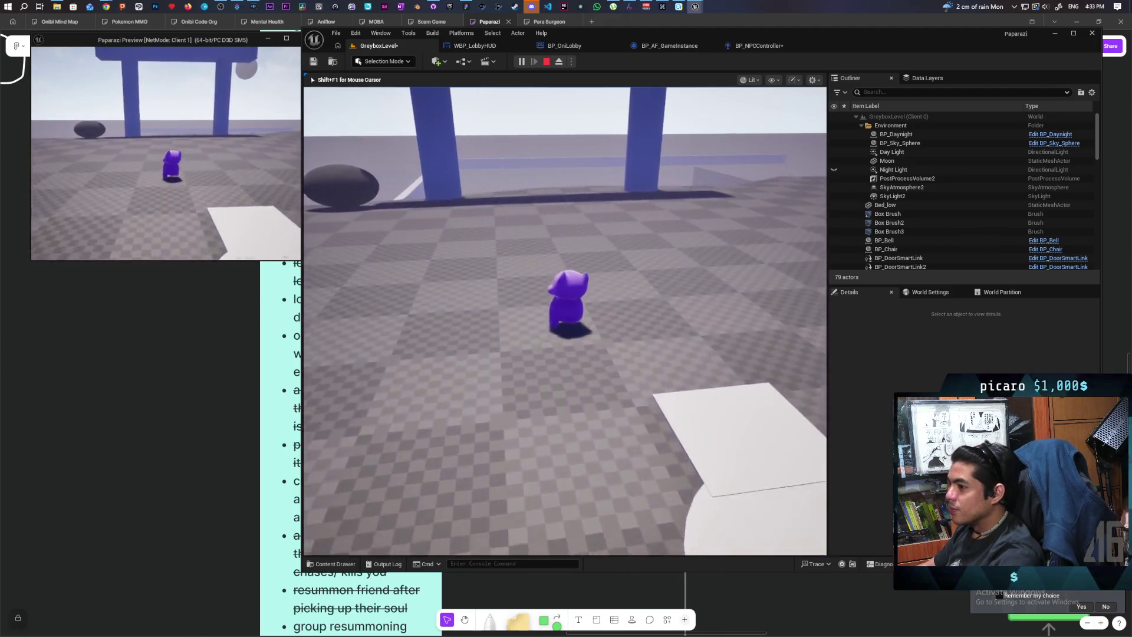
key(w)
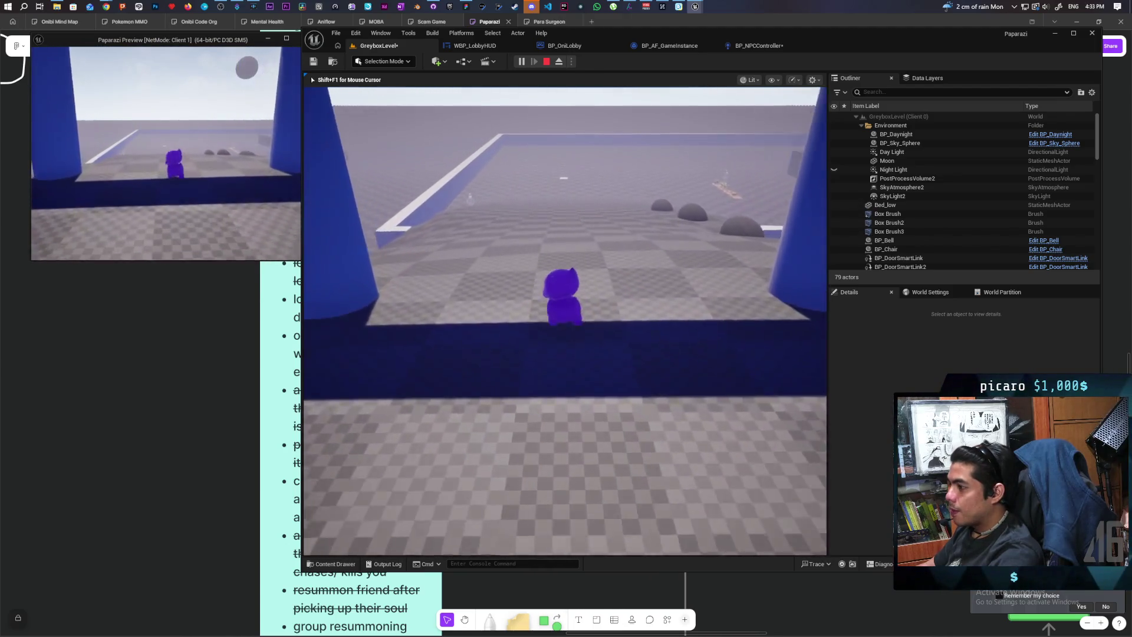
key(w)
key(w)
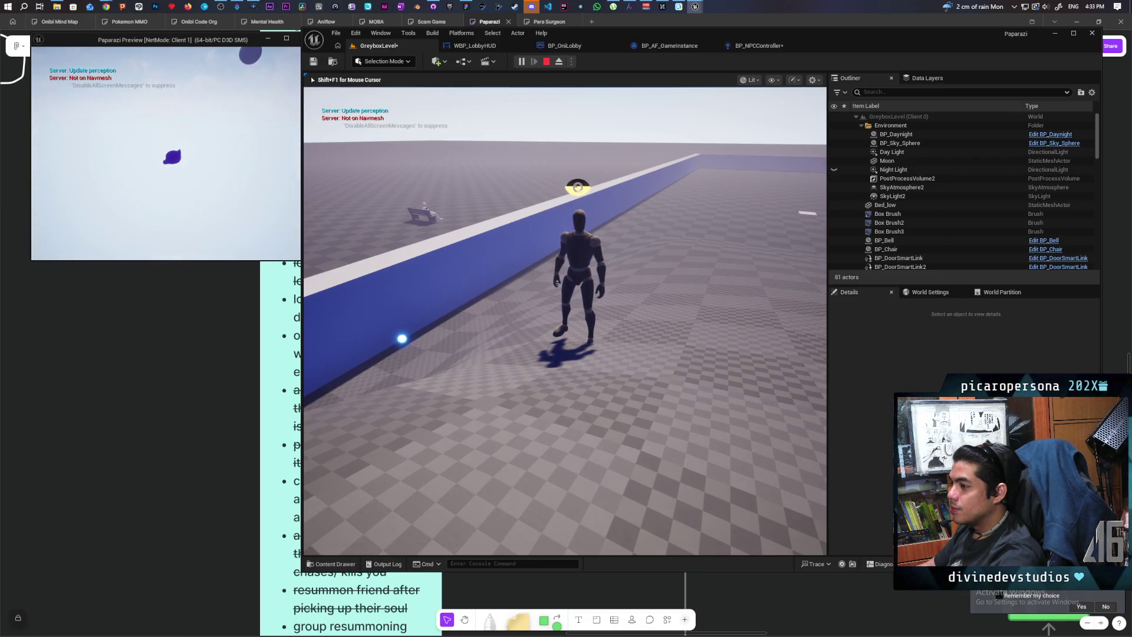
key(Escape)
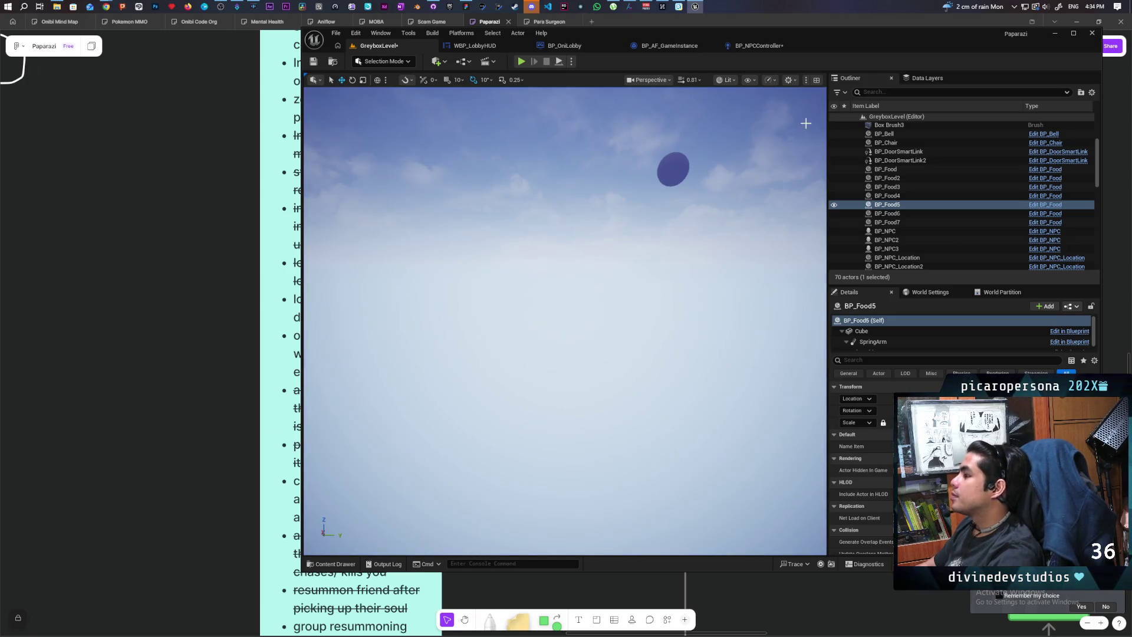
Save all changes with Ctrl+Shift+S, then open BP_Oni from ThirdPerson/Blueprints.
click(757, 45)
key(ctrl+shift+s)
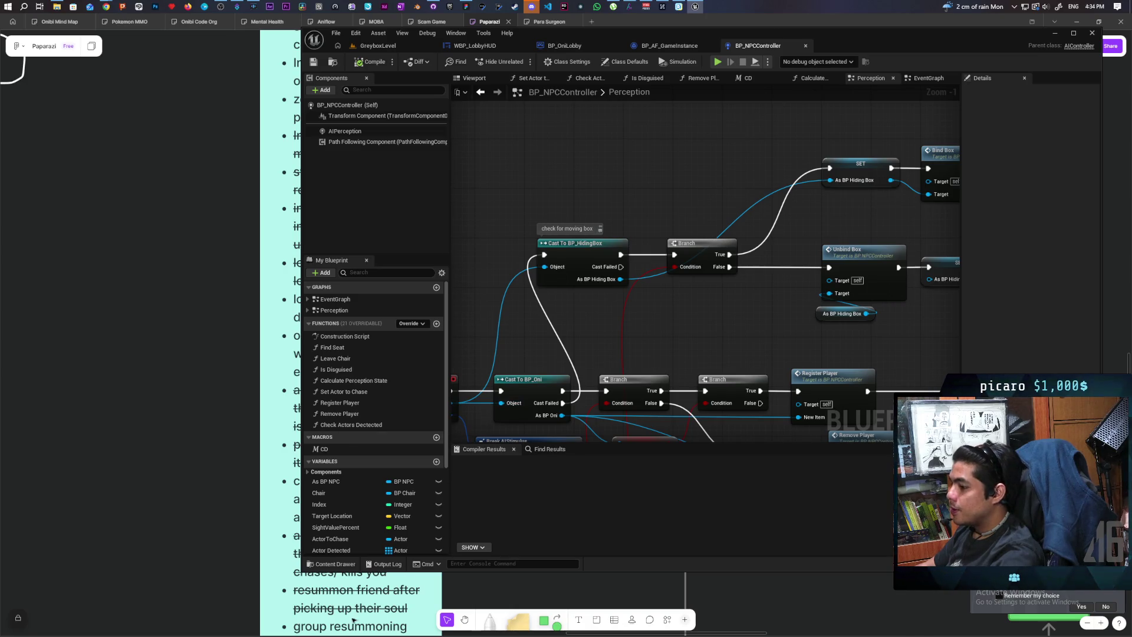
click(333, 564)
click(622, 383)
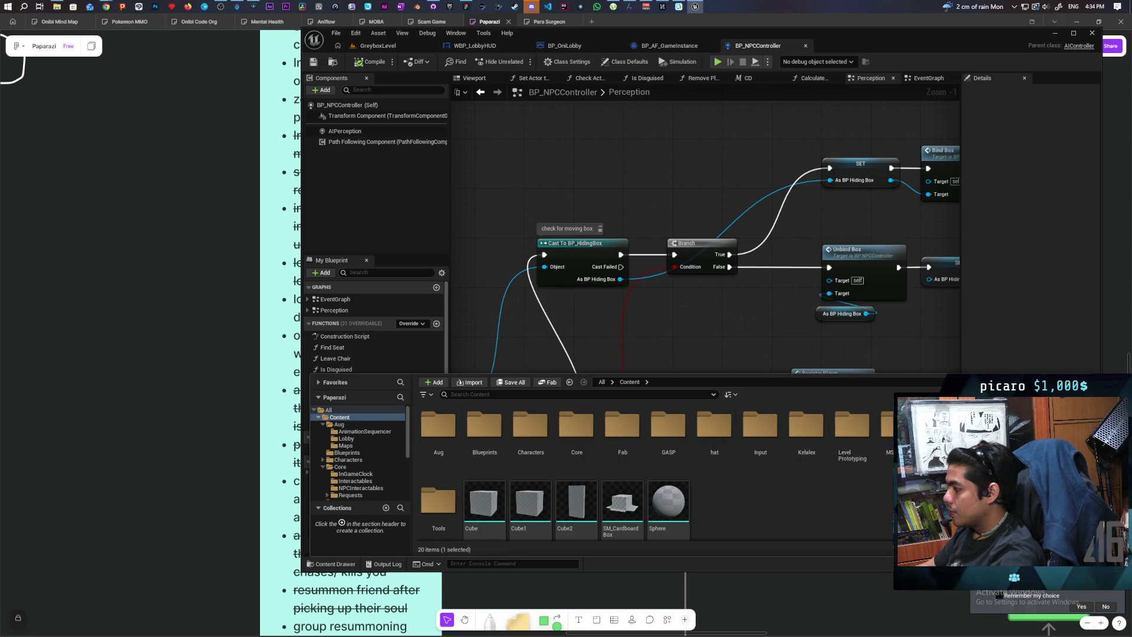
scroll(358, 454, down, 3)
click(351, 468)
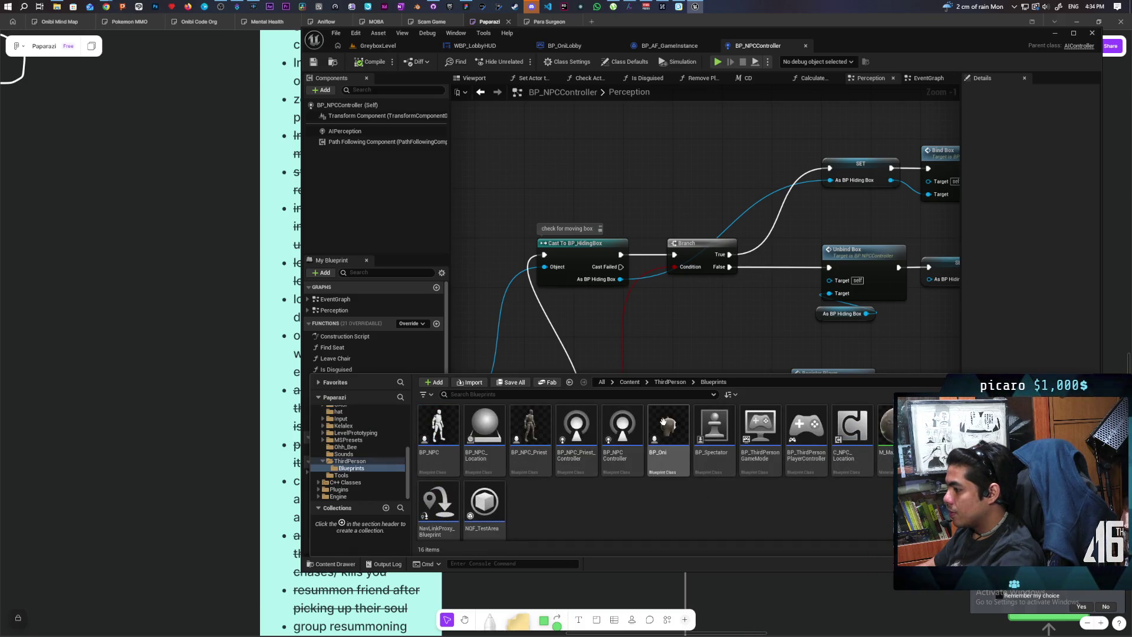
click(663, 421)
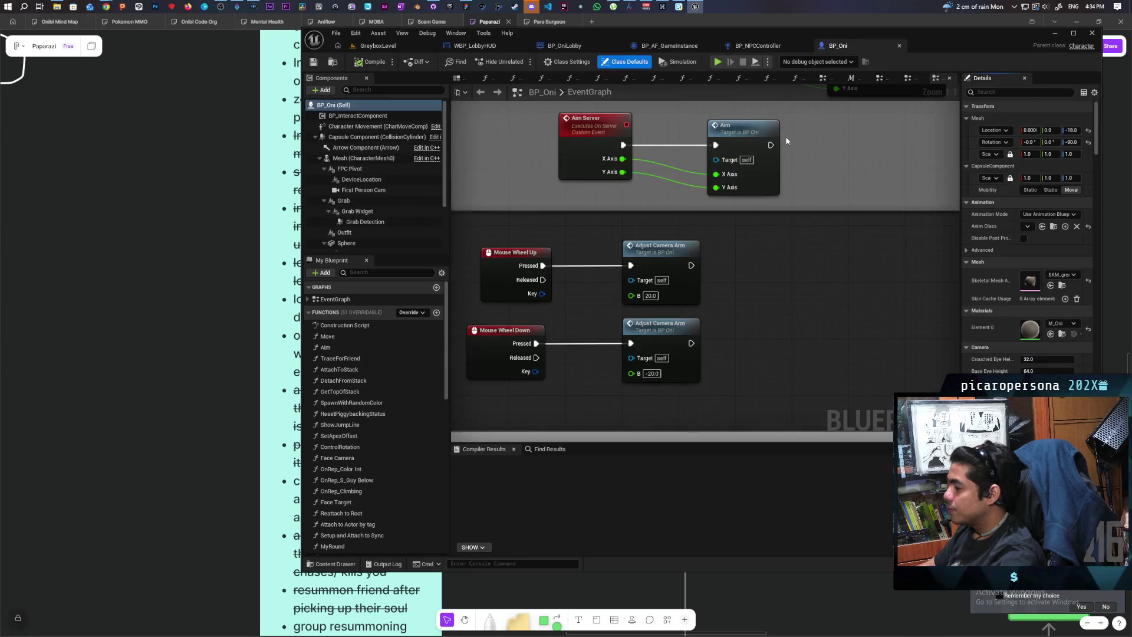
double_click(940, 49)
Pan and zoom BP_Oni's EventGraph to the Kill and Revive comment groups.
scroll(815, 167, down, 10)
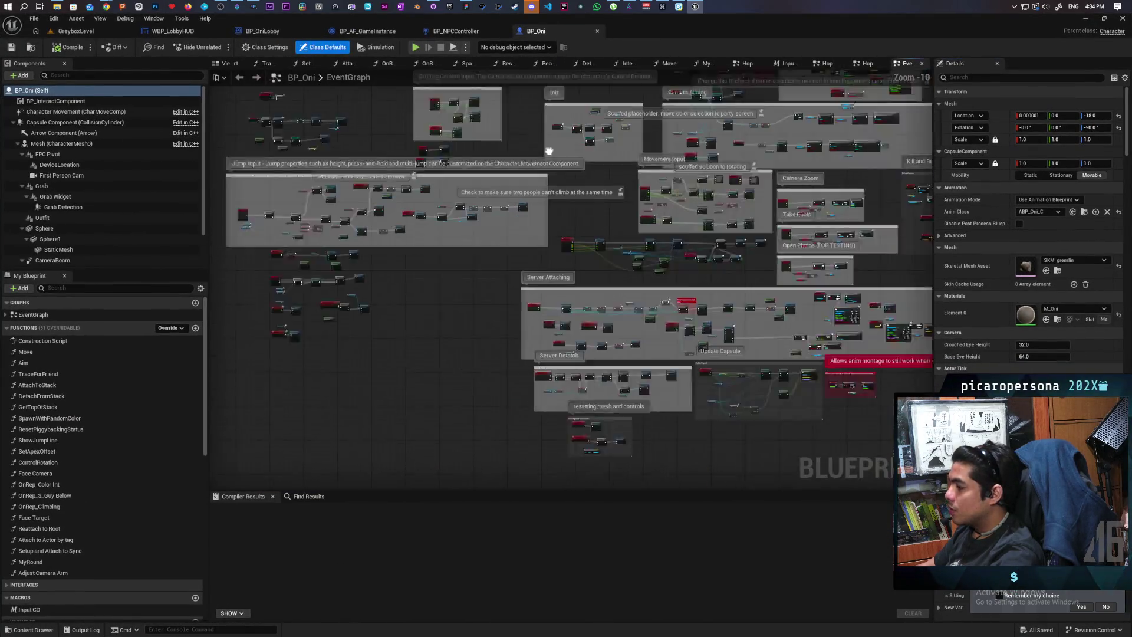
scroll(515, 257, up, 9)
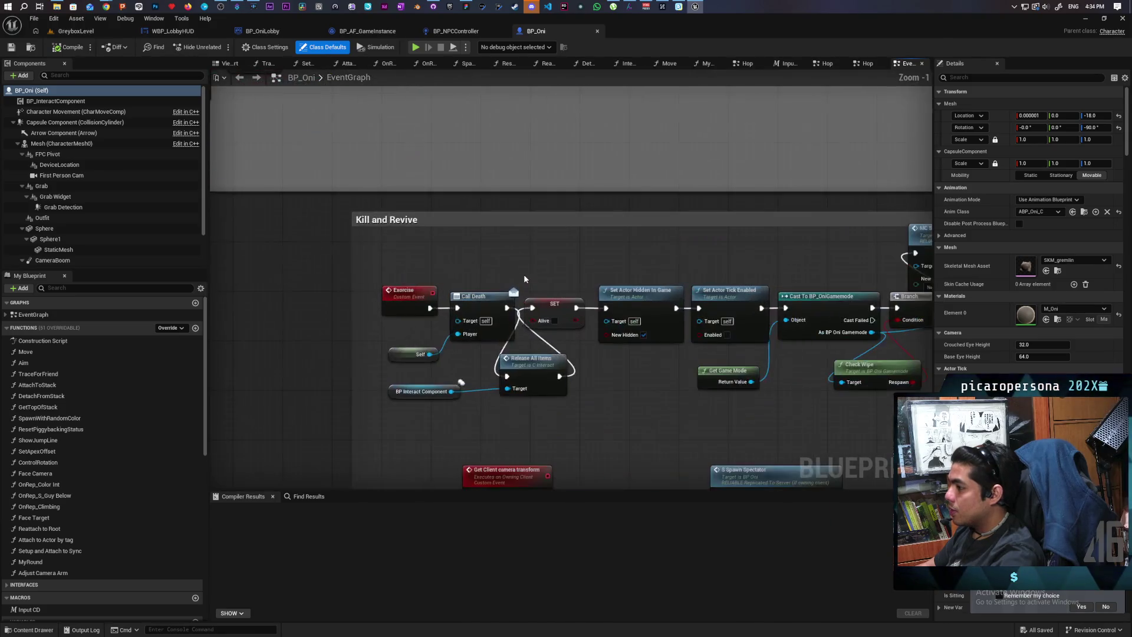
mouse_move(515, 258)
mouse_down()
mouse_move(437, 230)
mouse_move(464, 201)
mouse_up()
drag(513, 355, 524, 338)
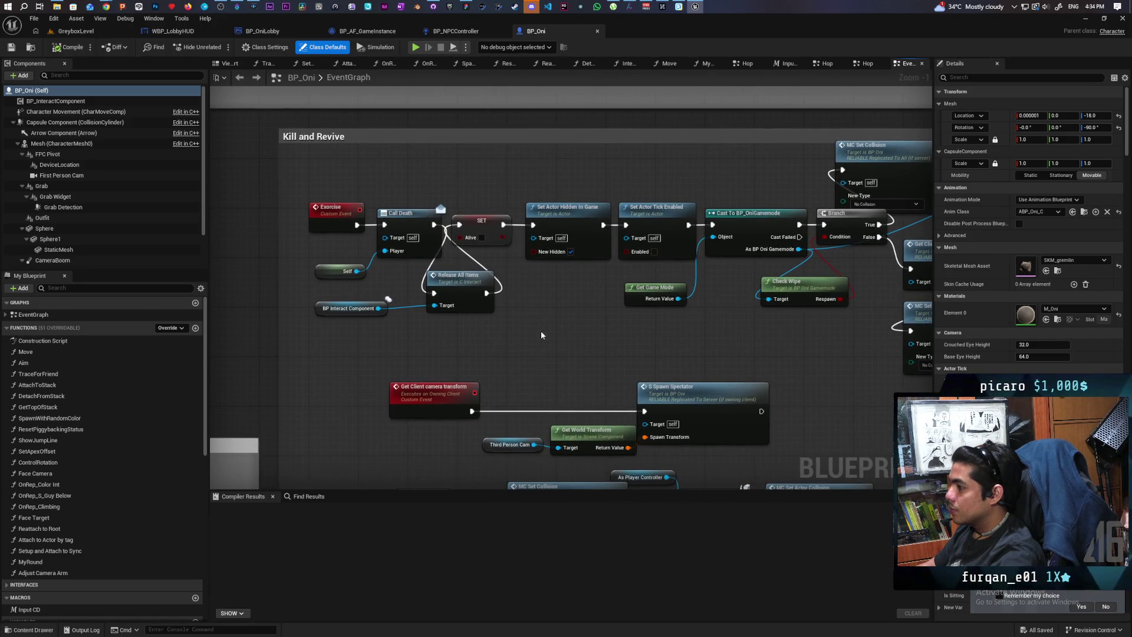
mouse_move(662, 343)
mouse_down()
mouse_move(475, 334)
mouse_move(683, 326)
mouse_up()
scroll(541, 320, down, 10)
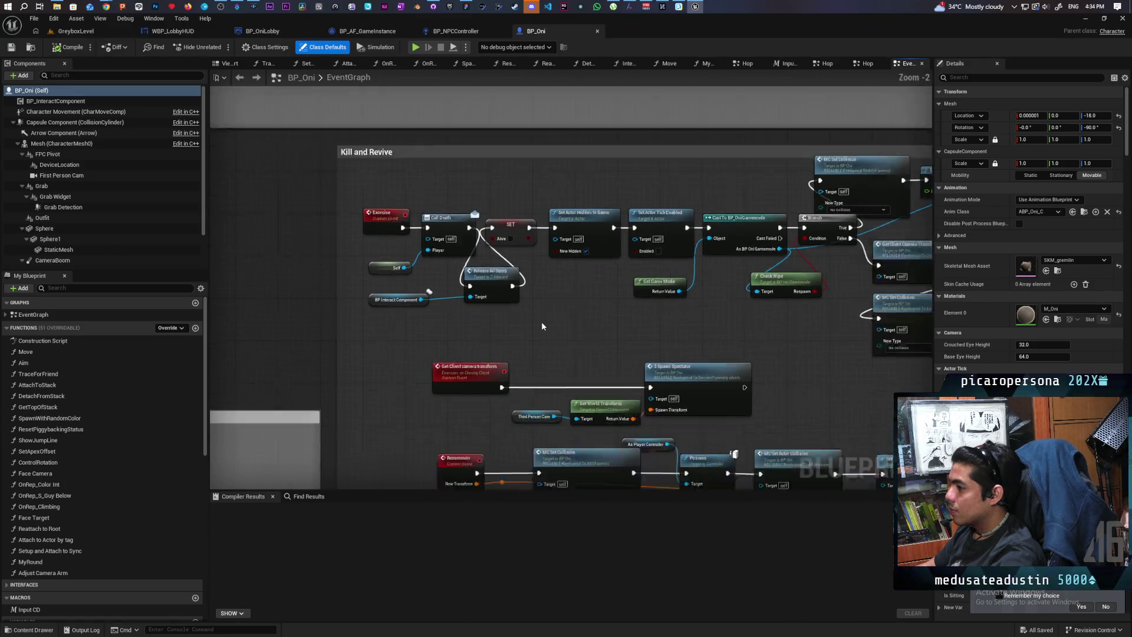
drag(546, 352, 654, 295)
scroll(652, 303, up, 2)
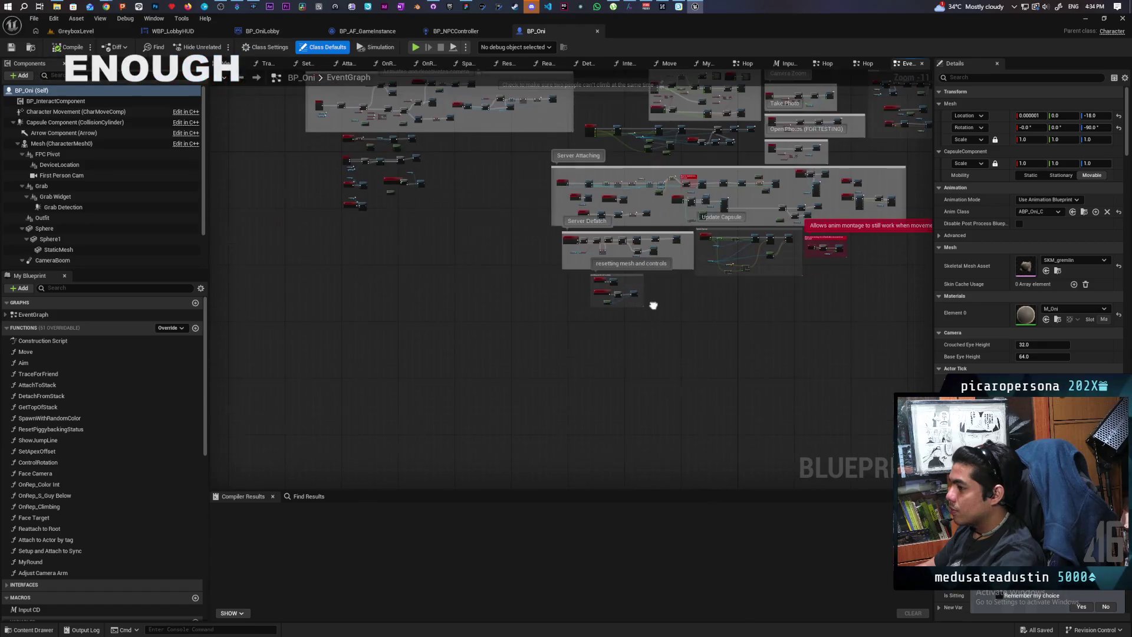
scroll(606, 293, up, 1)
scroll(606, 293, up, 3)
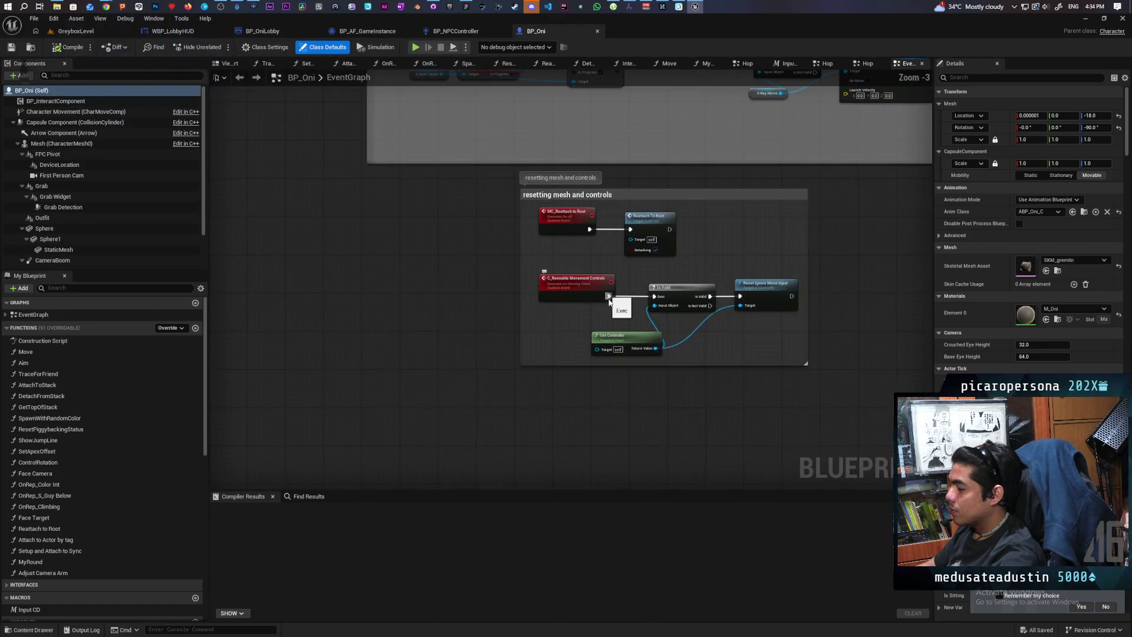
scroll(606, 306, down, 4)
drag(483, 271, 656, 409)
scroll(625, 359, down, 3)
scroll(600, 321, up, 3)
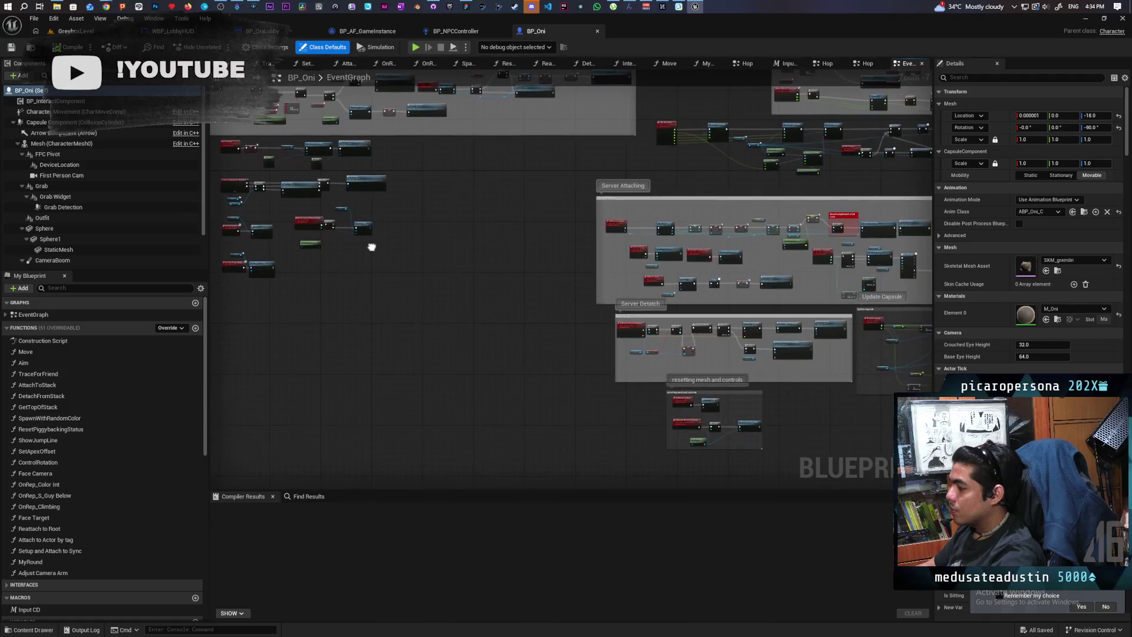
scroll(659, 339, up, 4)
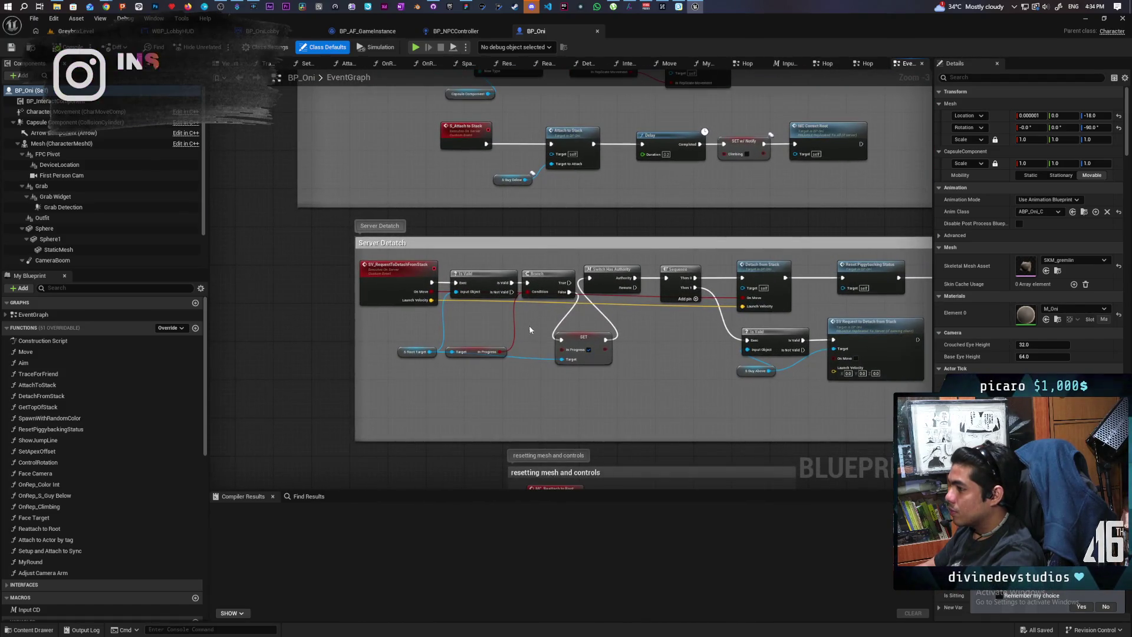
scroll(492, 323, up, 2)
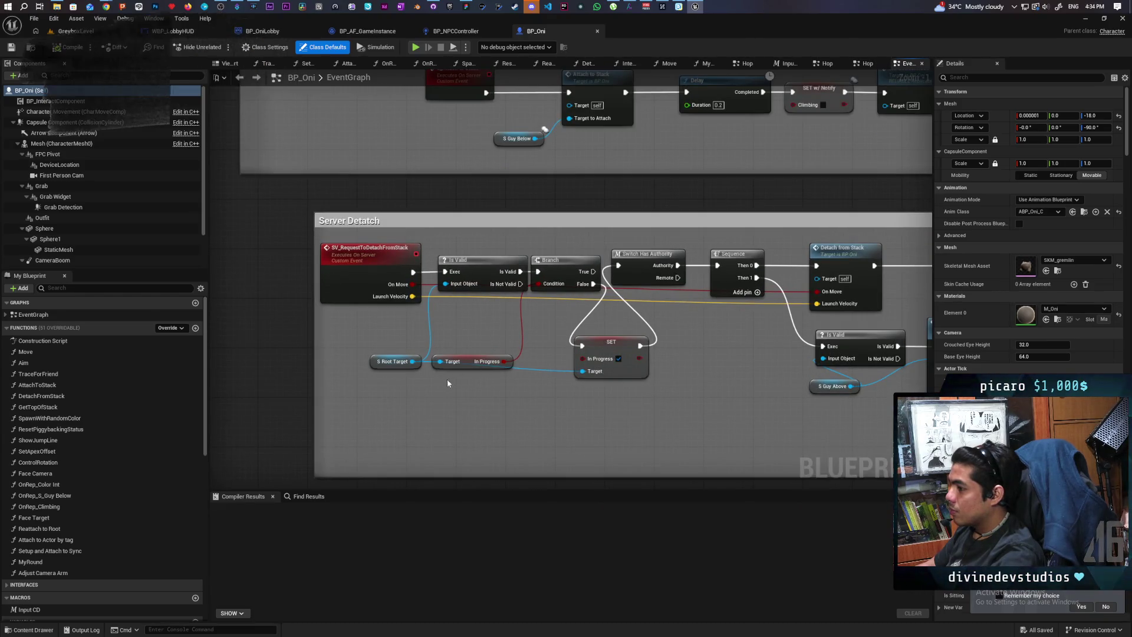
Inspect the SV_RequestToDetachFromStack nodes, then paste the copied Is Valid and detach nodes.
mouse_move(401, 387)
mouse_down()
mouse_move(422, 363)
mouse_move(473, 352)
mouse_up()
drag(347, 324, 390, 251)
drag(710, 381, 419, 291)
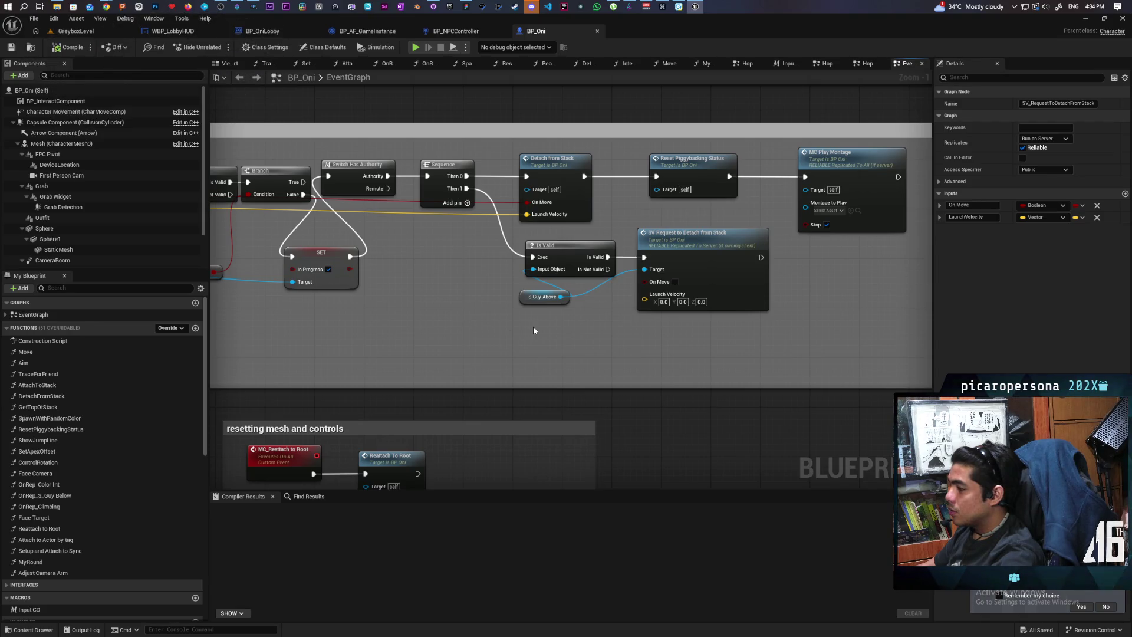
drag(646, 267, 646, 267)
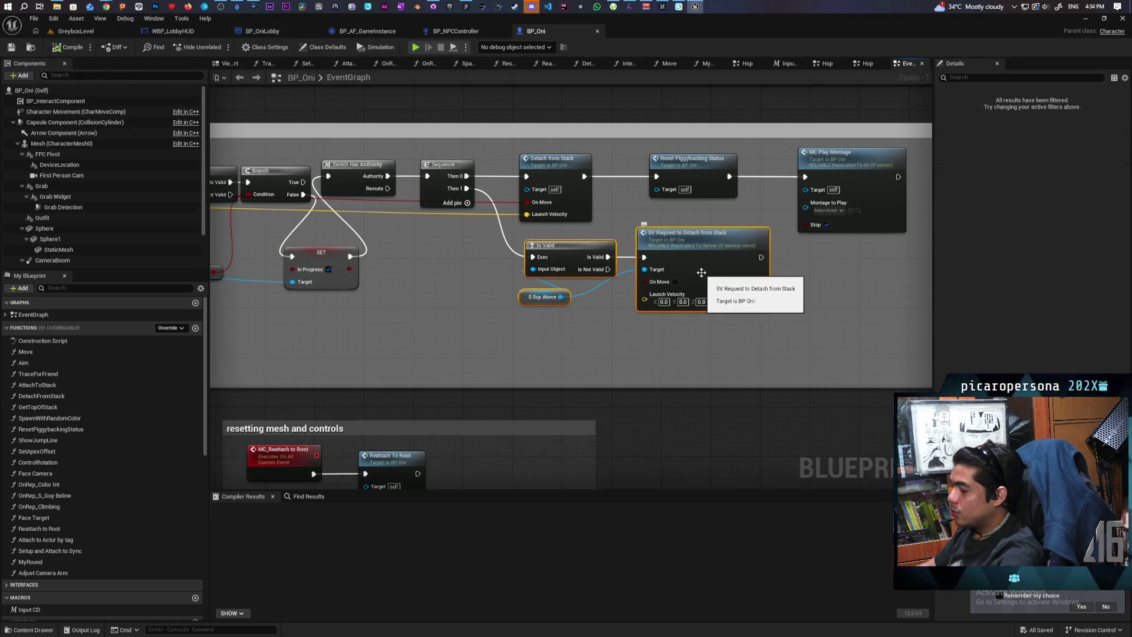
scroll(702, 265, down, 11)
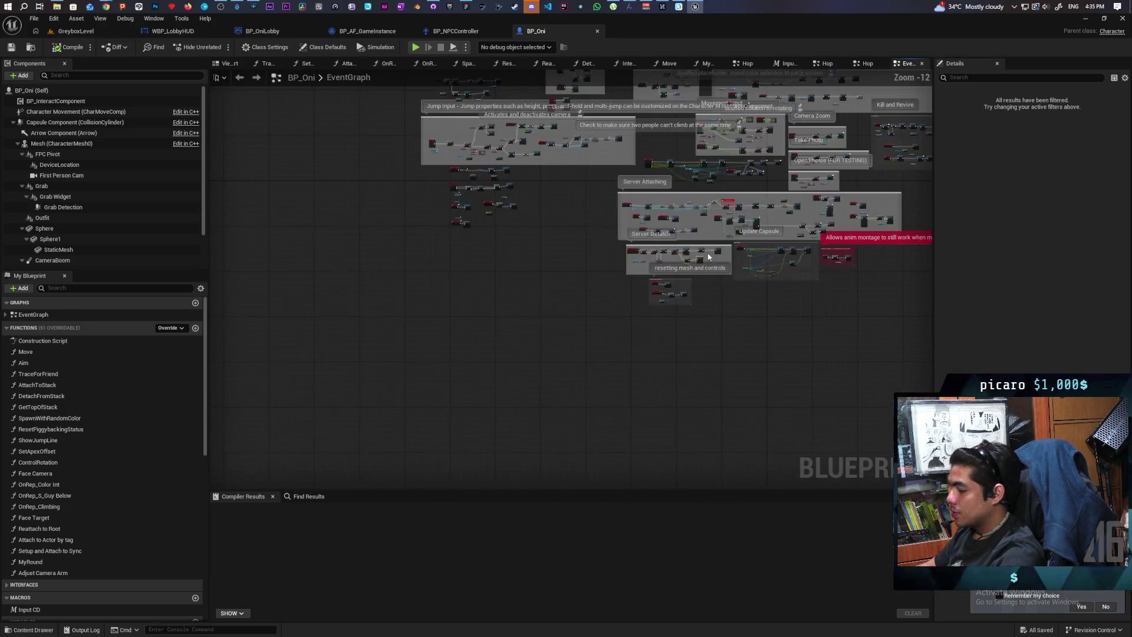
scroll(621, 321, up, 10)
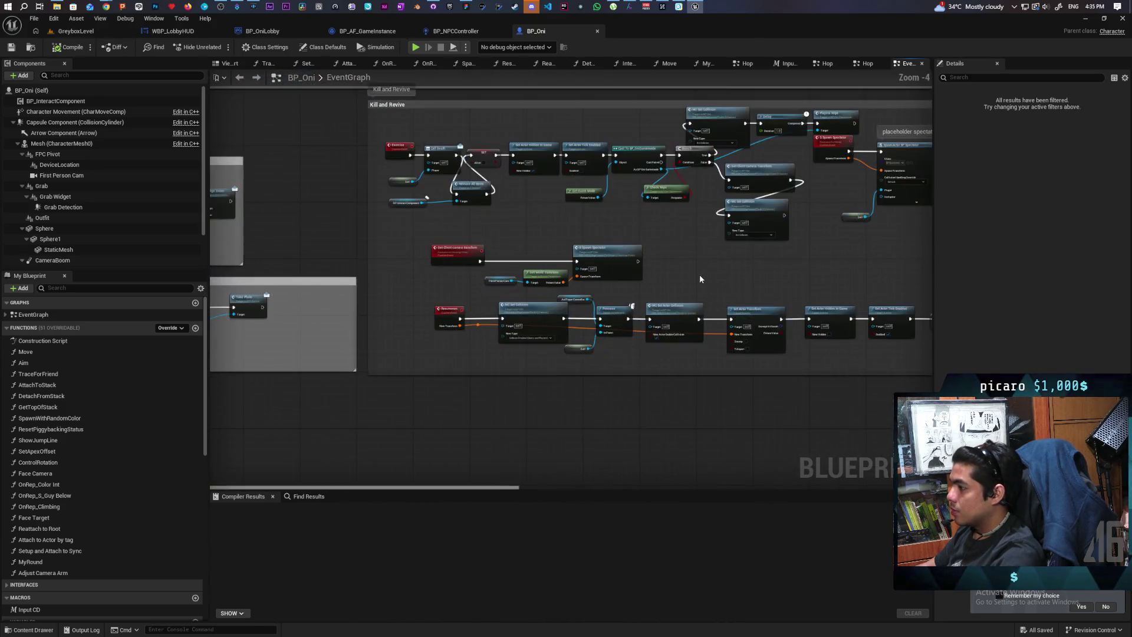
drag(647, 376, 586, 342)
key(ctrl+v)
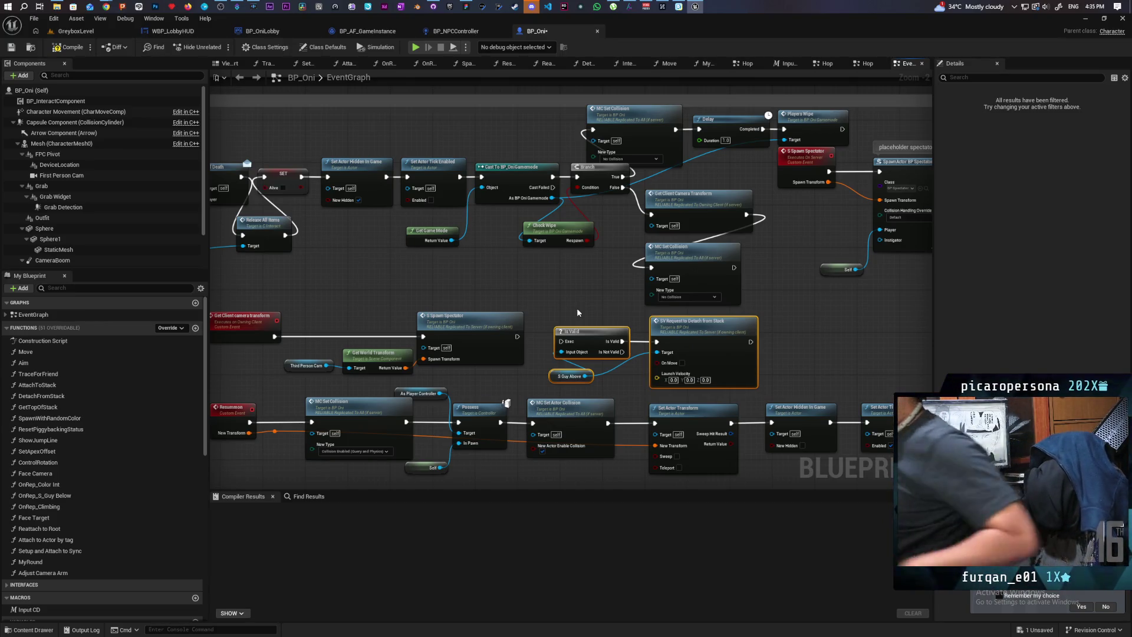
Move the pasted nodes above Kill and Revive, wire SET into a new Sequence, return to GreyboxLevel.
mouse_move(576, 308)
mouse_down()
mouse_move(584, 364)
mouse_move(660, 403)
mouse_move(698, 343)
mouse_up()
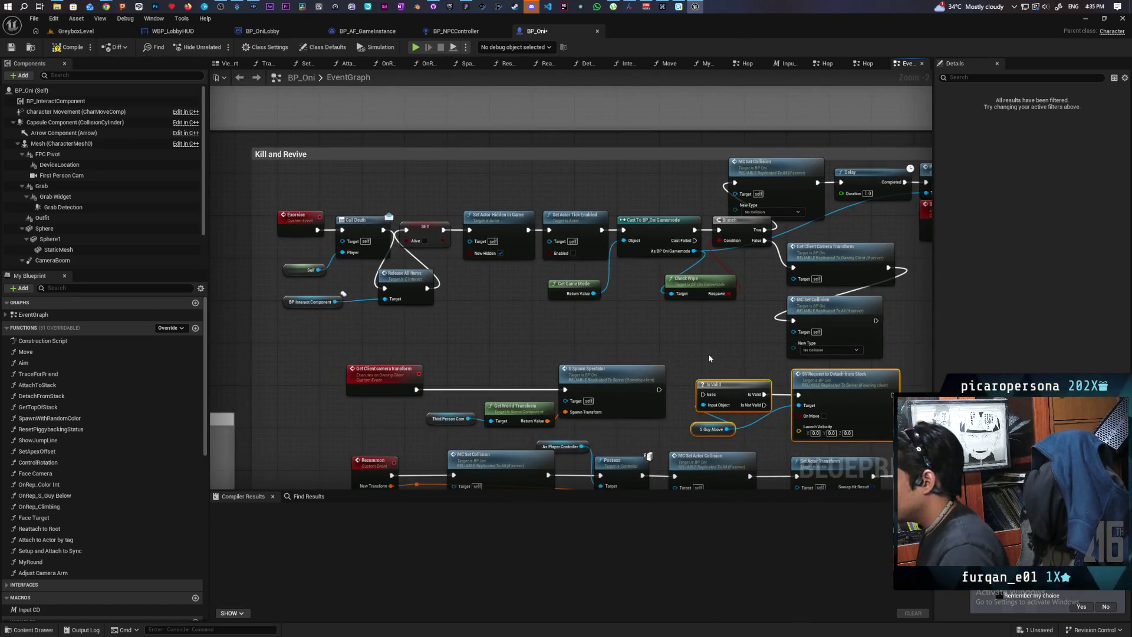
drag(837, 374, 614, 117)
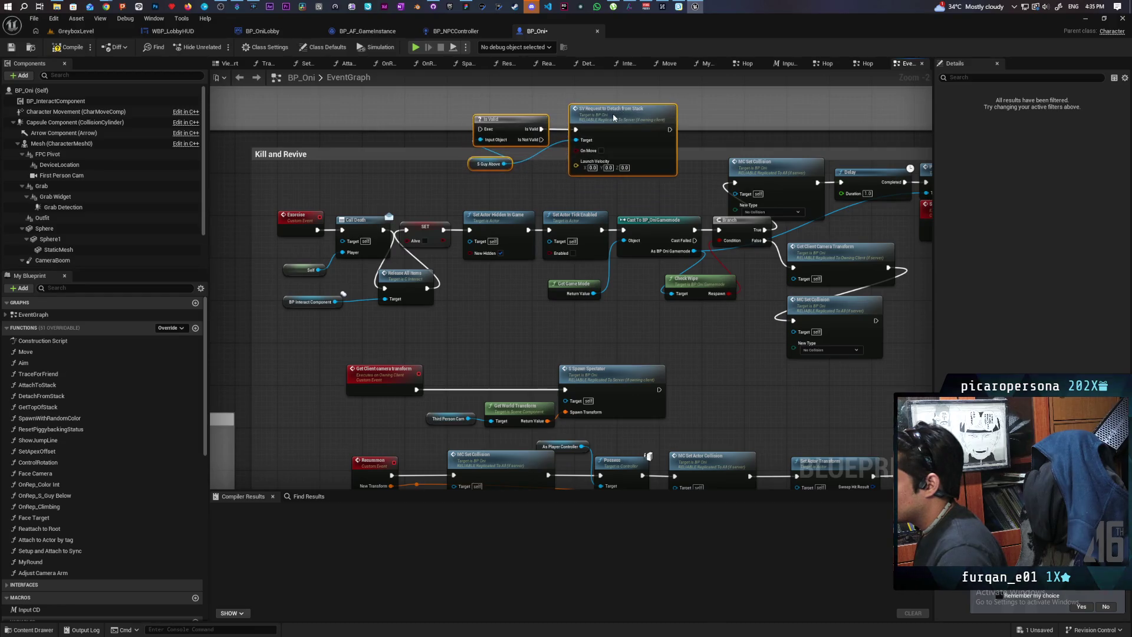
drag(488, 210, 587, 228)
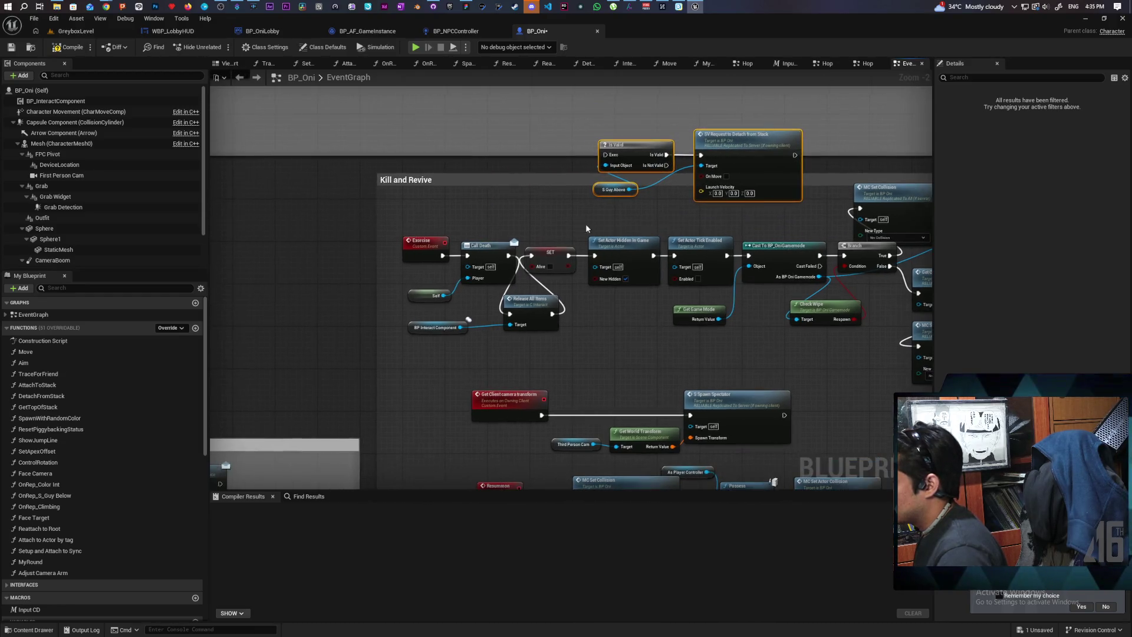
click(553, 215)
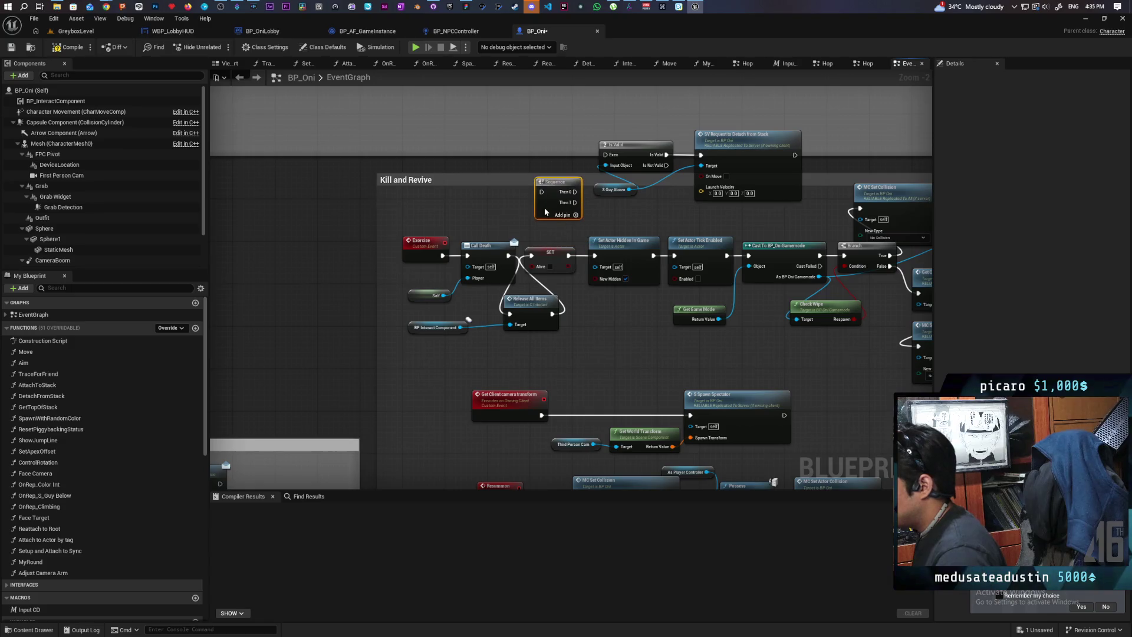
mouse_move(570, 254)
mouse_down()
mouse_move(547, 189)
mouse_move(575, 194)
mouse_move(598, 251)
mouse_up()
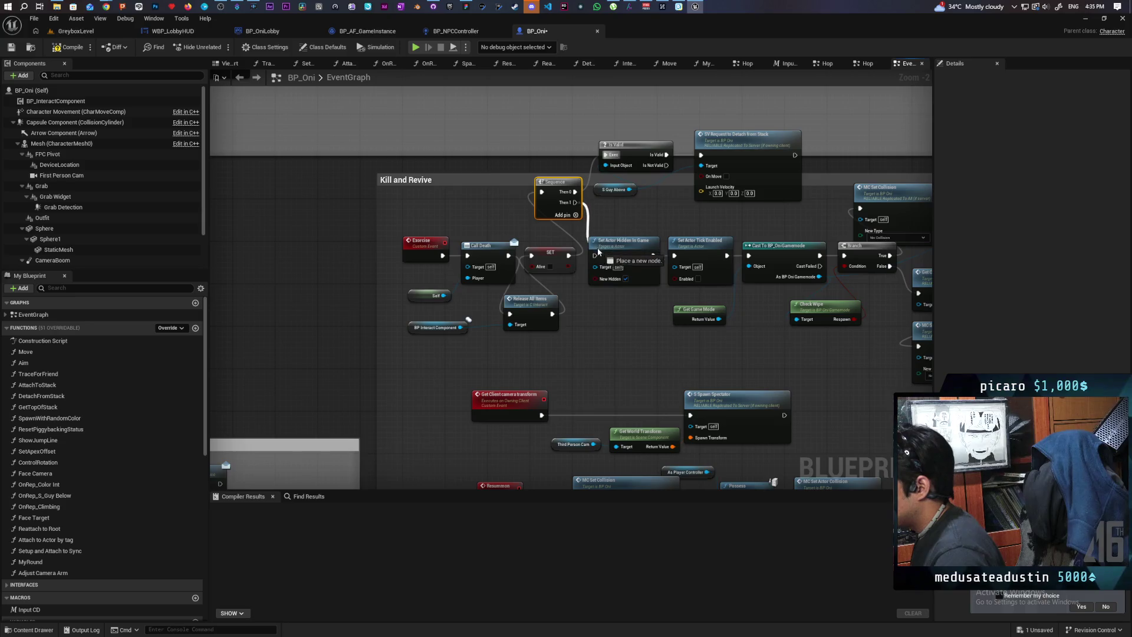
click(89, 31)
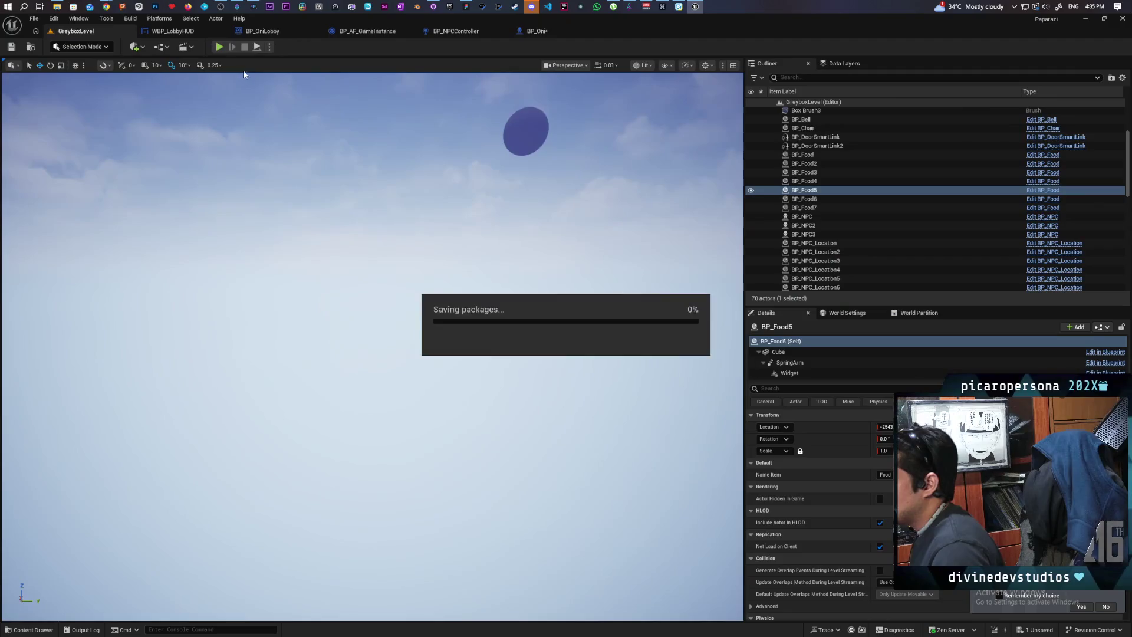
Start Play-in-Editor and walk the purple character past the blue pillar toward the wall.
key(alt+p)
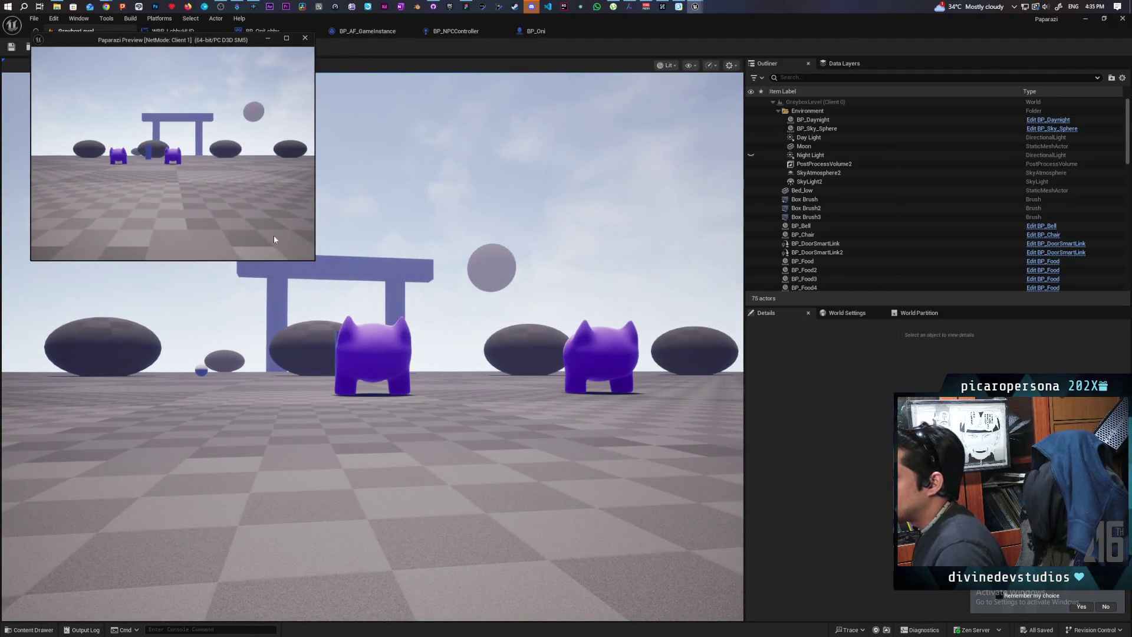
mouse_move(767, 30)
mouse_down()
mouse_move(793, 79)
mouse_move(730, 56)
mouse_up()
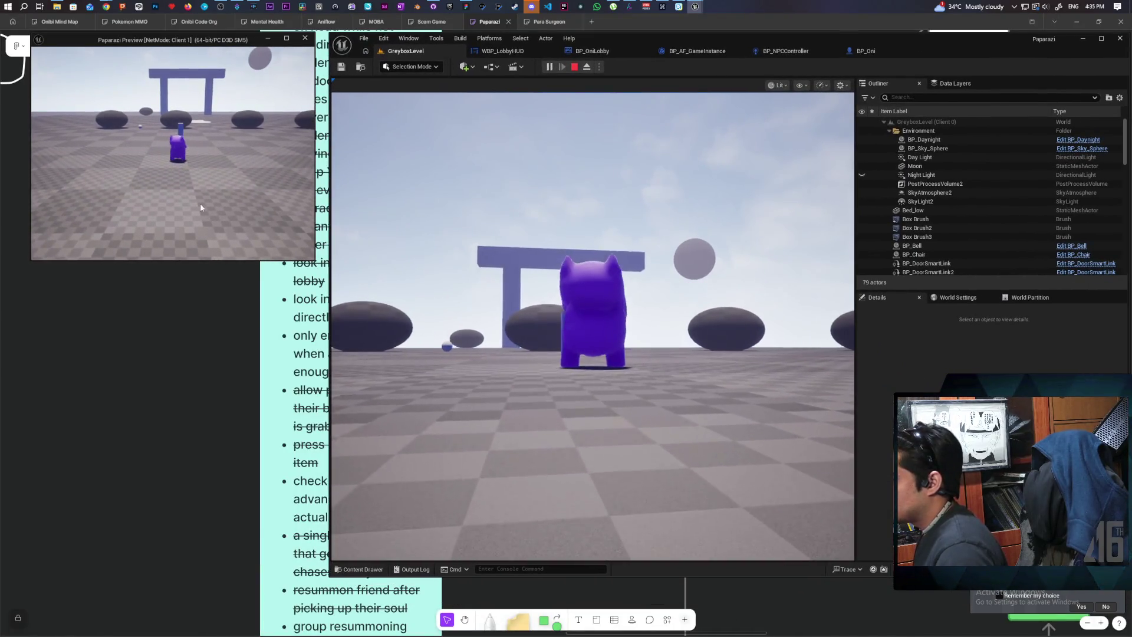
click(448, 236)
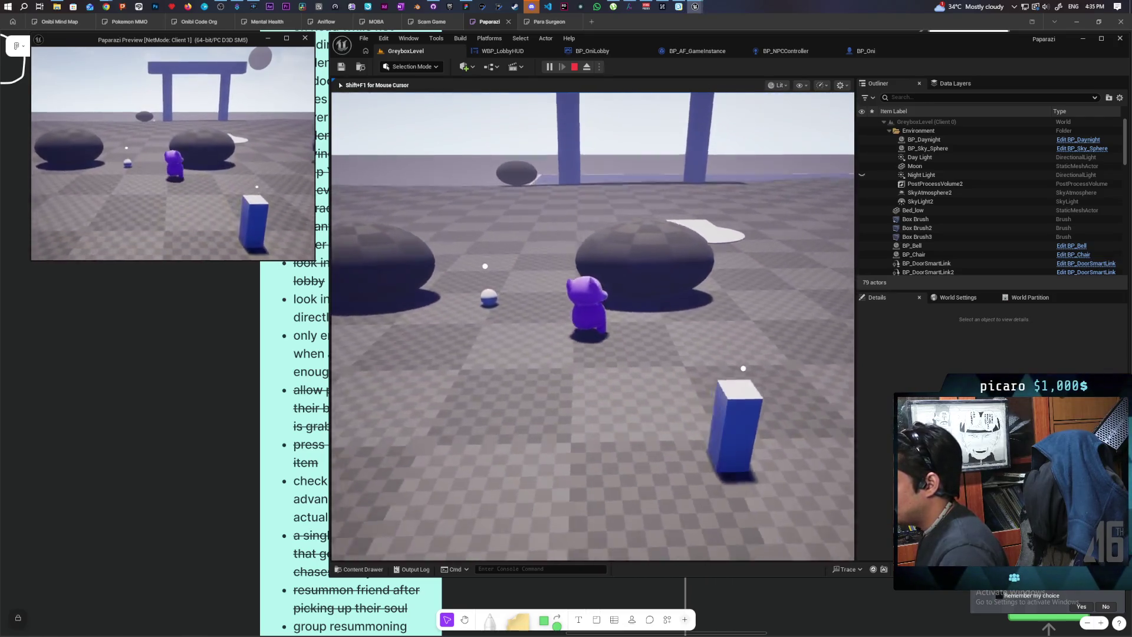
key(w)
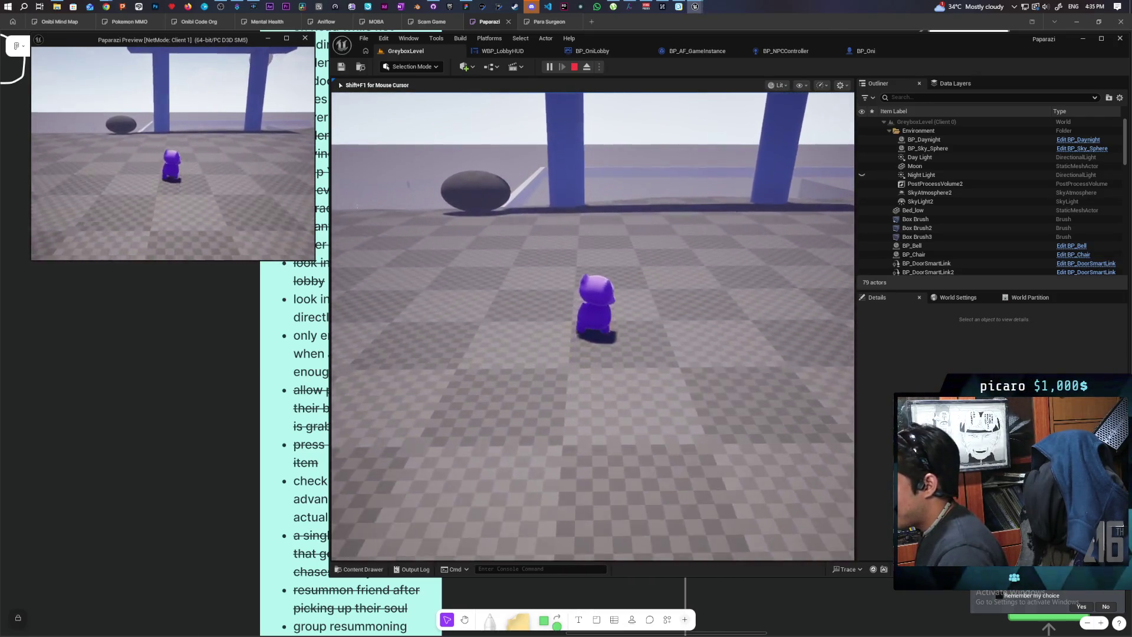
key(w)
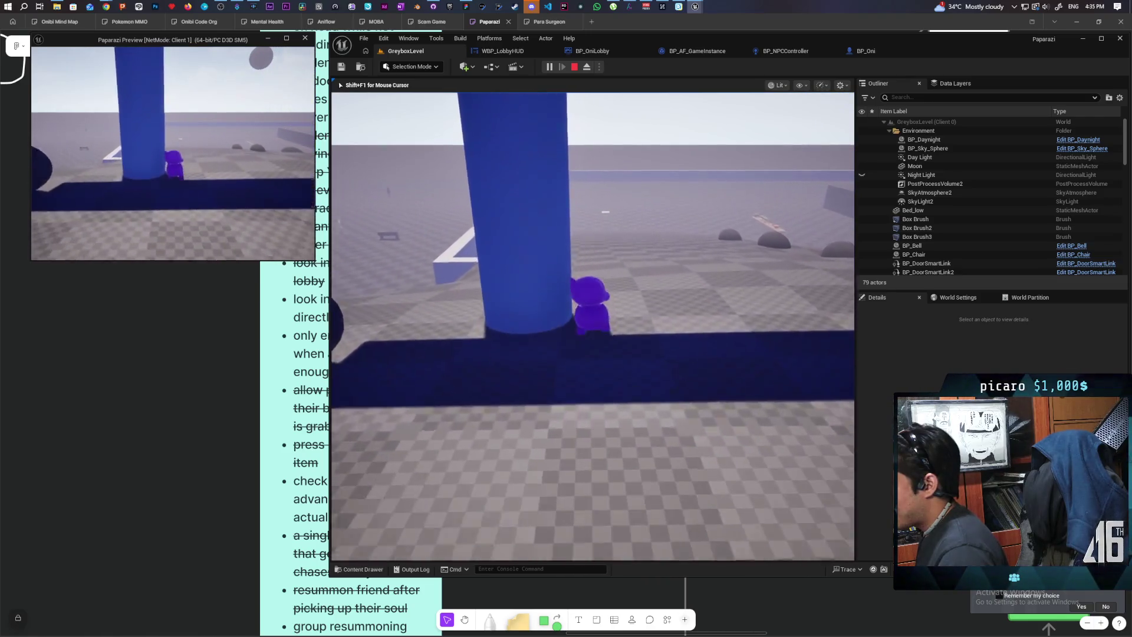
key(w)
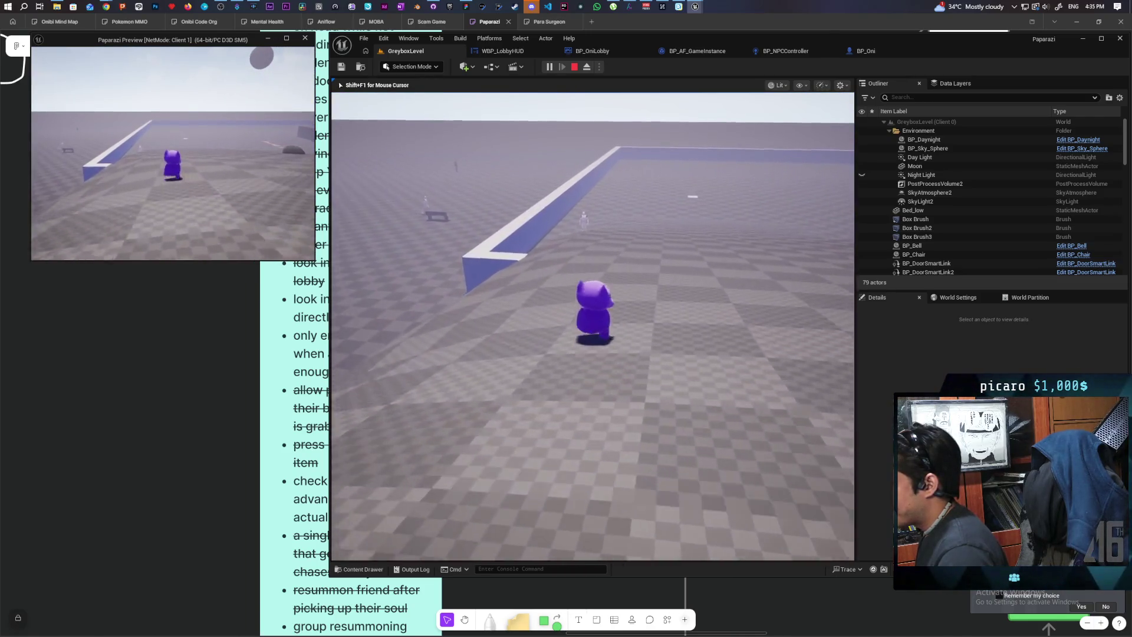
key(w)
key(w)
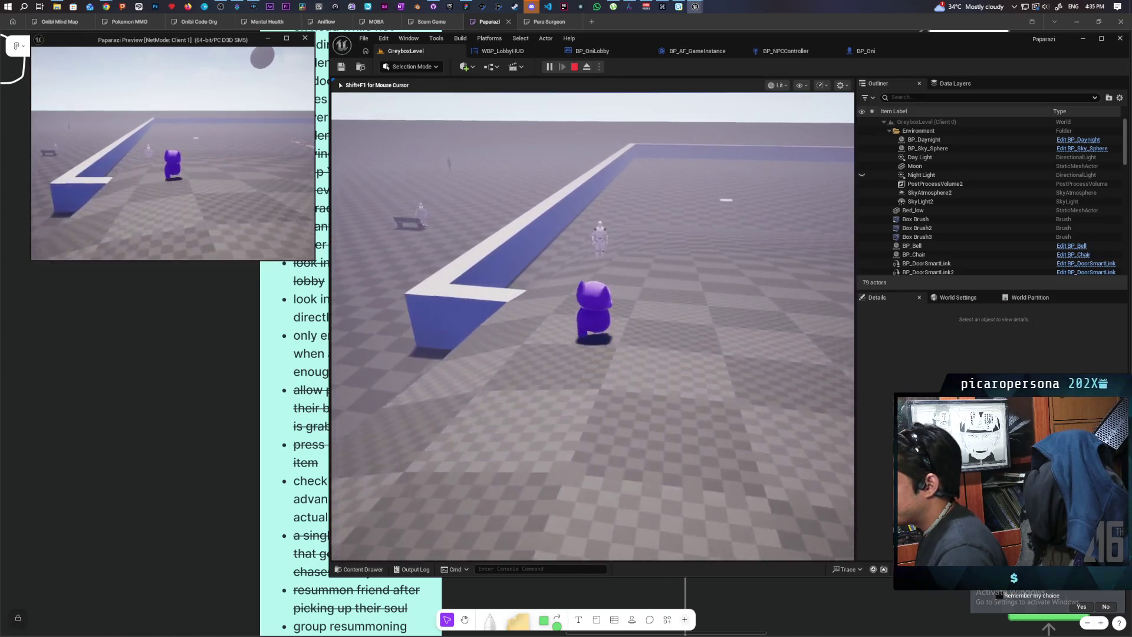
key(w)
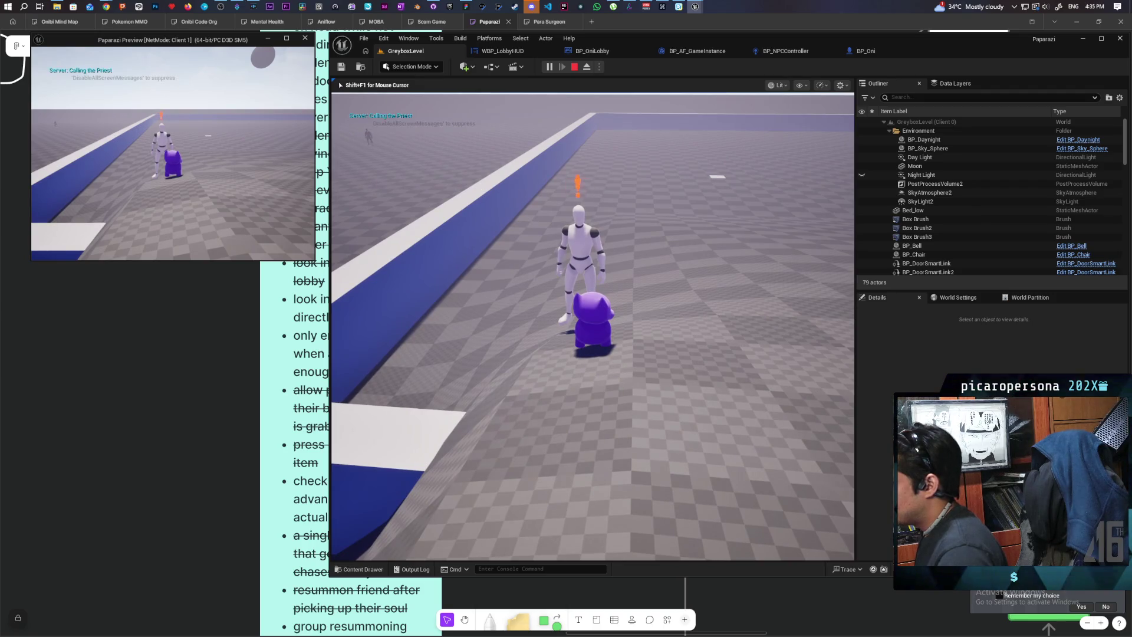
key(w)
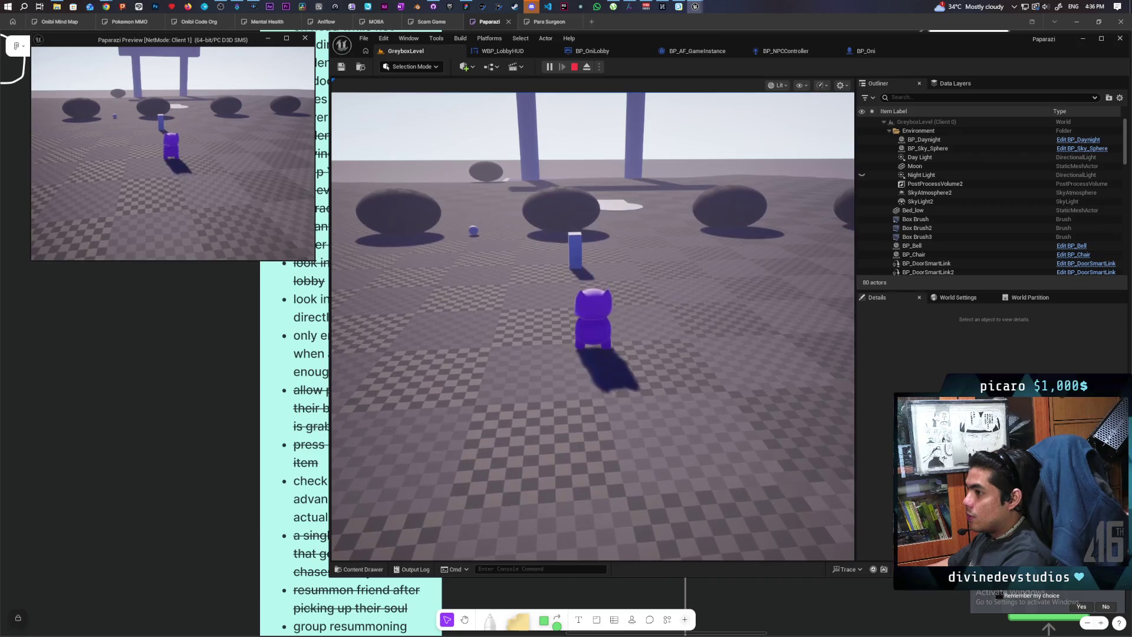
Walk the cat toward the white NPC to trigger its perception, then stop the session.
click(611, 239)
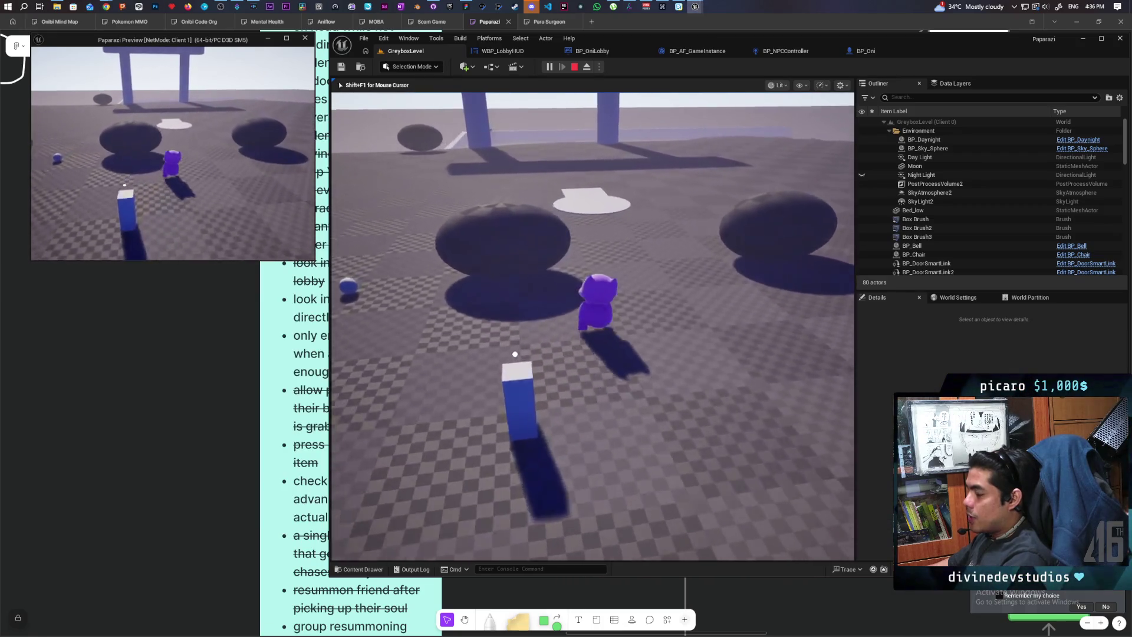
key(w)
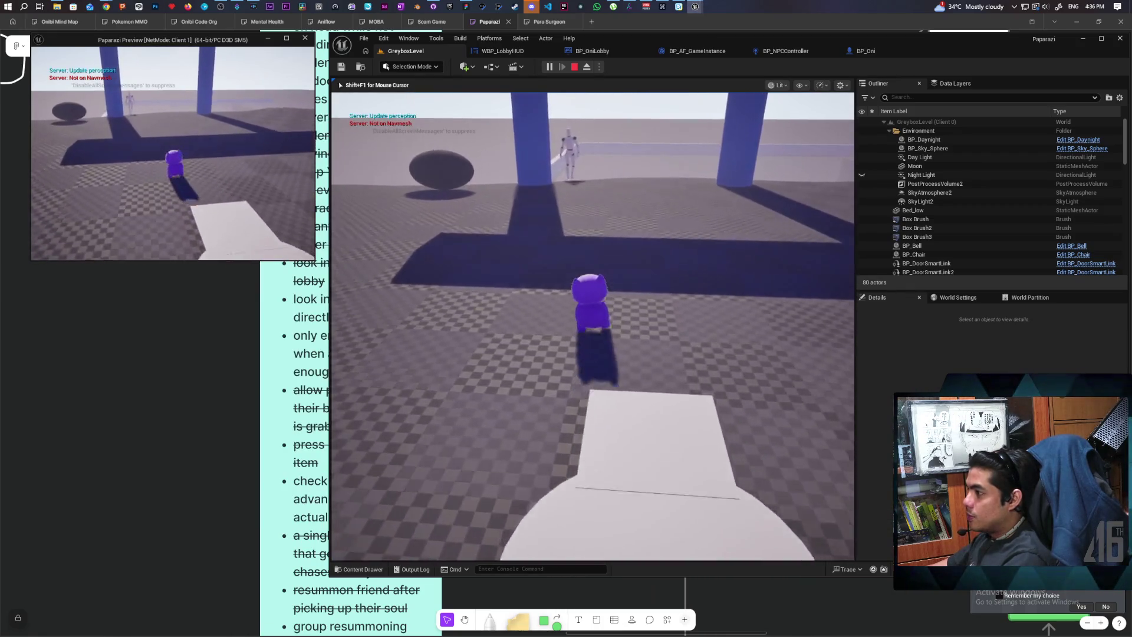
key(w)
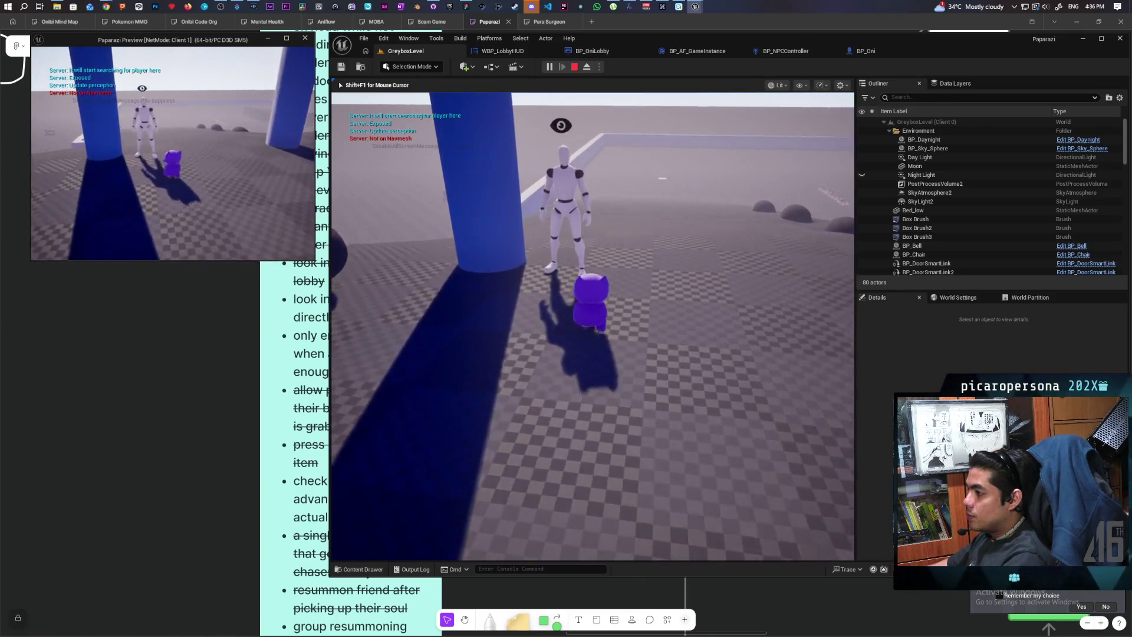
key(w)
key(w)
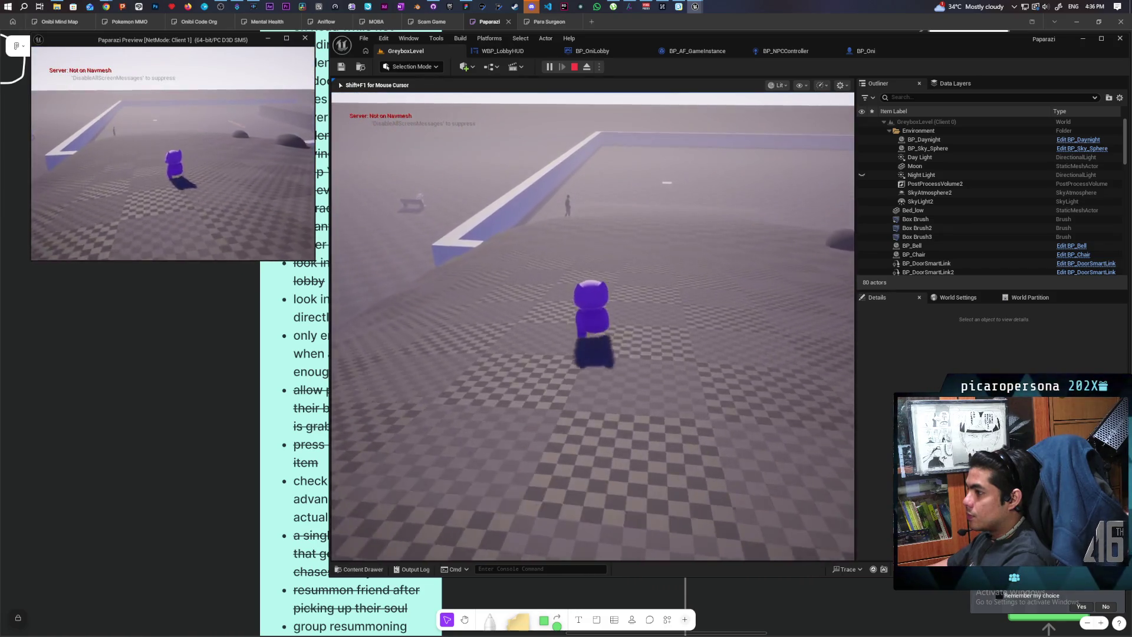
key(w)
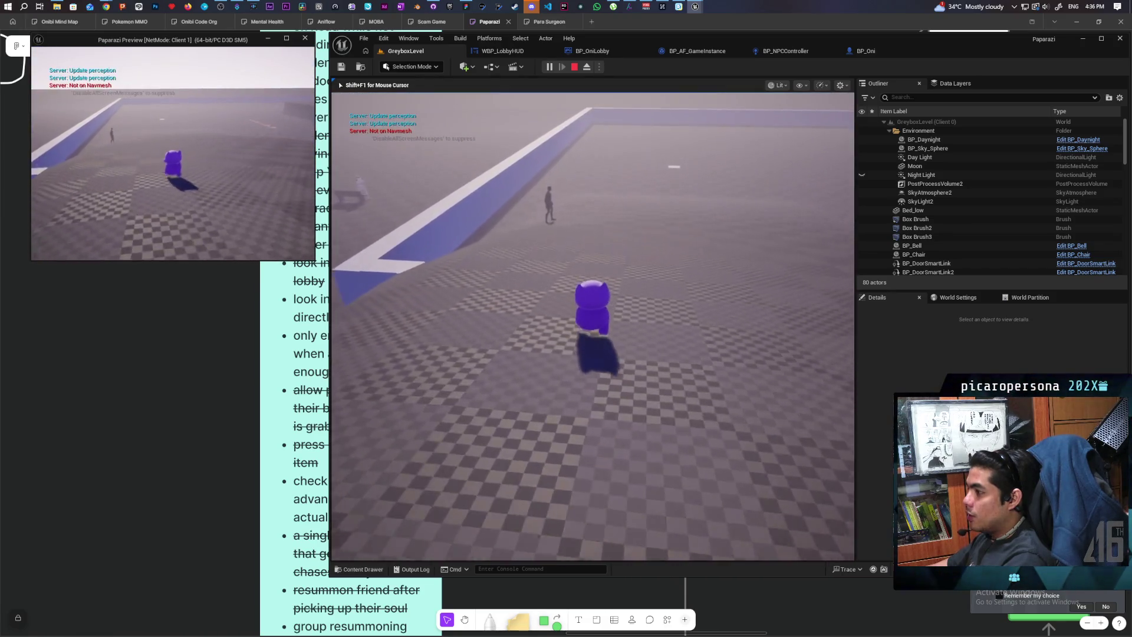
key(w)
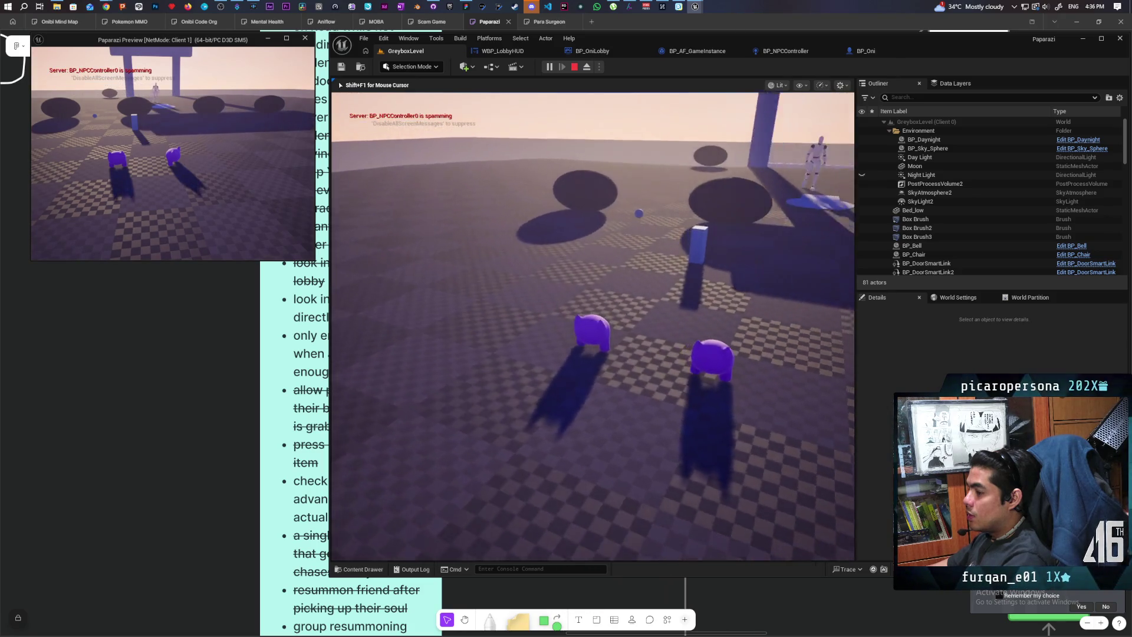
key(Escape)
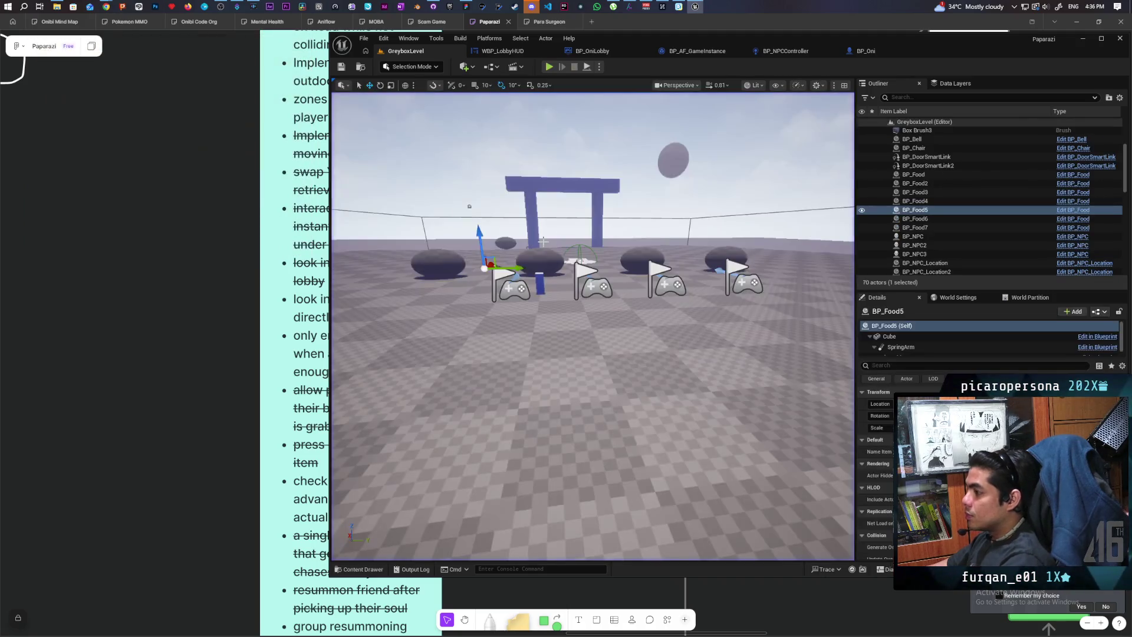
Switch to BP_Oni's event graph and inspect the Kill, Revive and Sequence nodes.
click(861, 51)
scroll(717, 334, down, 2)
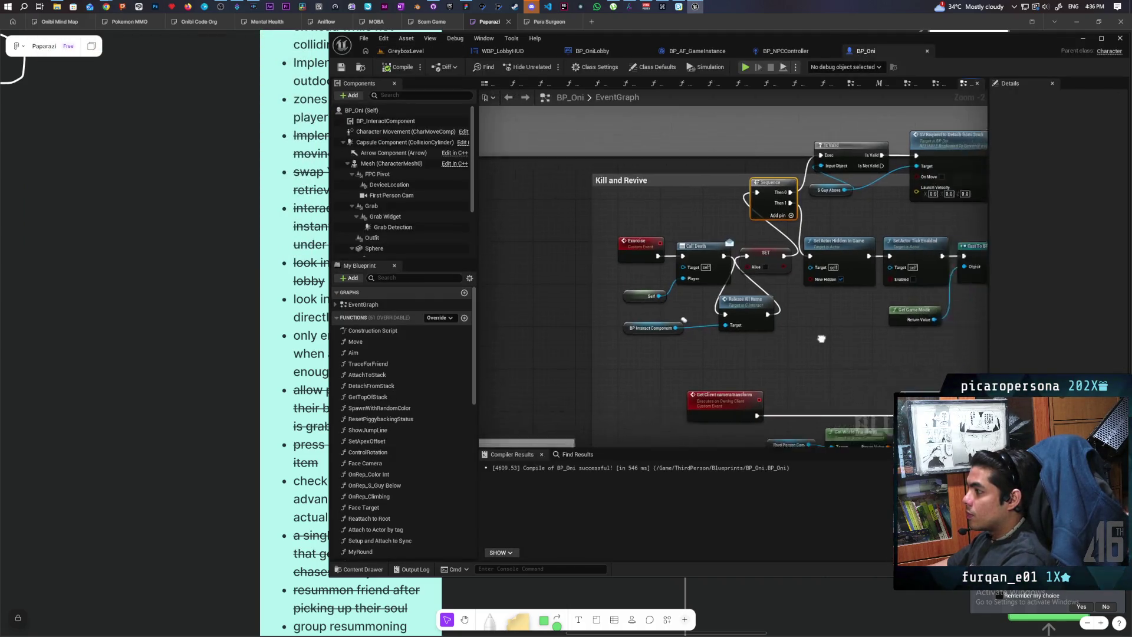
mouse_move(732, 323)
mouse_down()
mouse_move(626, 299)
mouse_move(675, 324)
mouse_move(589, 331)
mouse_move(492, 287)
mouse_move(453, 295)
mouse_move(715, 288)
mouse_move(869, 306)
mouse_move(884, 331)
mouse_move(1033, 332)
mouse_up()
drag(691, 347, 756, 336)
mouse_move(648, 337)
mouse_down()
mouse_move(860, 291)
mouse_move(541, 336)
mouse_move(574, 332)
mouse_up()
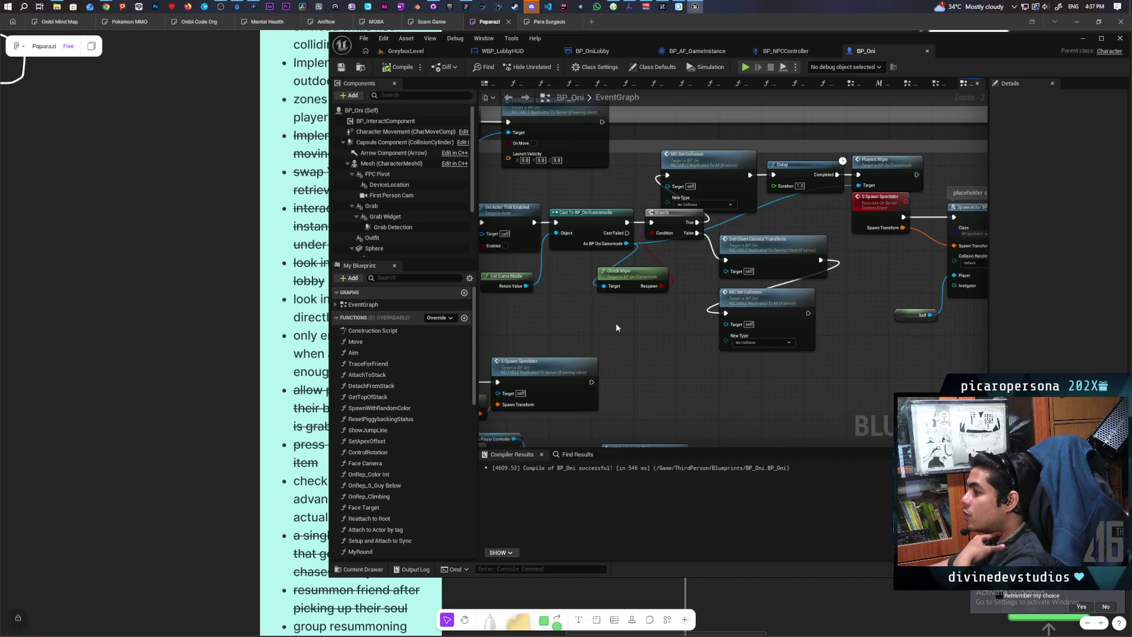
click(822, 299)
Pan to the spectator spawn and possess nodes, then return to GreyboxLevel.
mouse_move(823, 302)
mouse_down()
mouse_move(832, 291)
mouse_move(943, 307)
mouse_move(742, 351)
mouse_up()
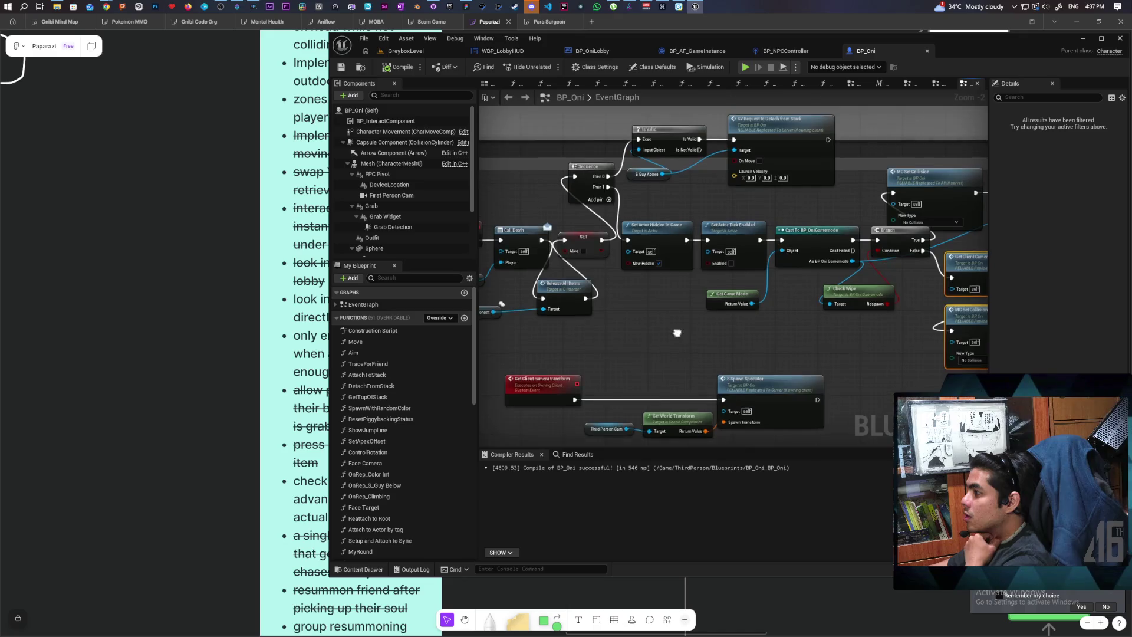
drag(678, 329, 675, 384)
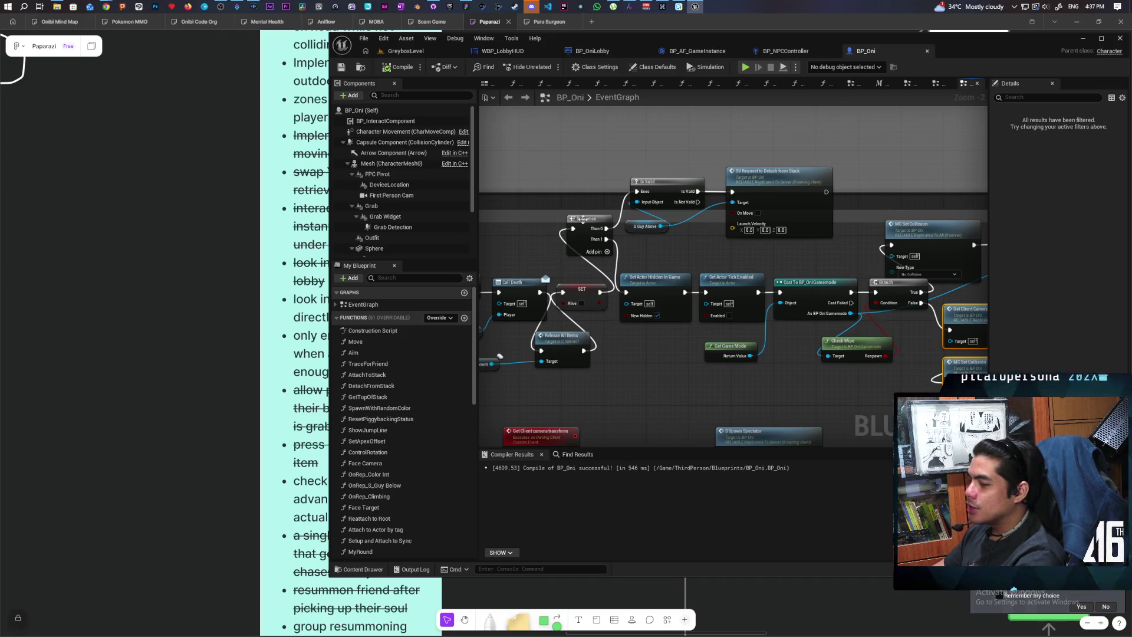
drag(818, 267, 729, 252)
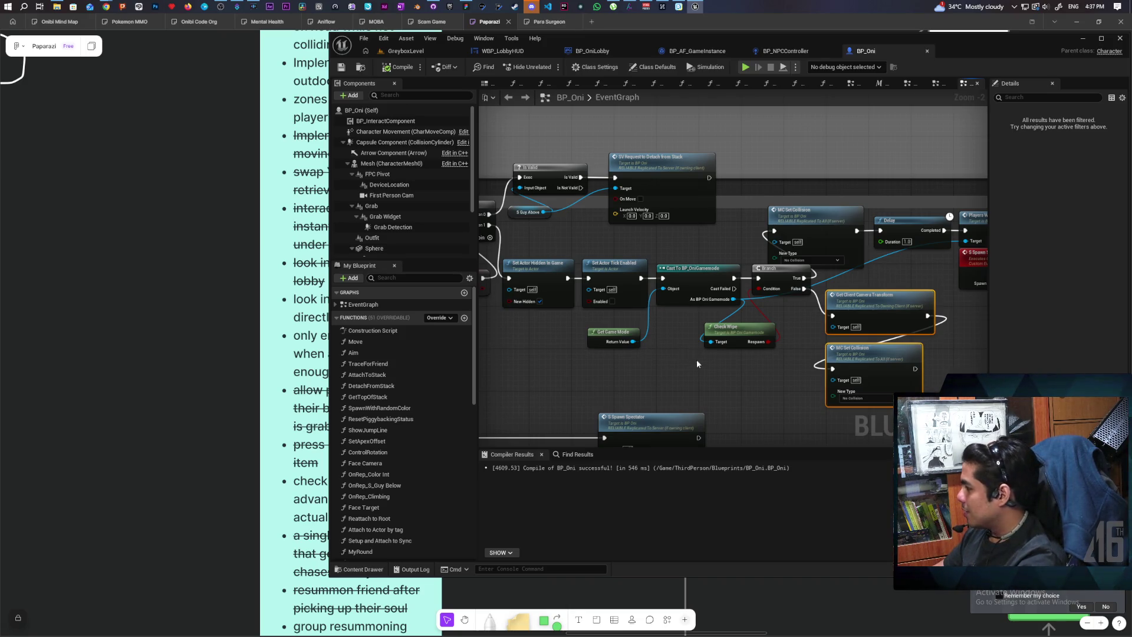
drag(697, 364, 639, 366)
drag(821, 387, 631, 344)
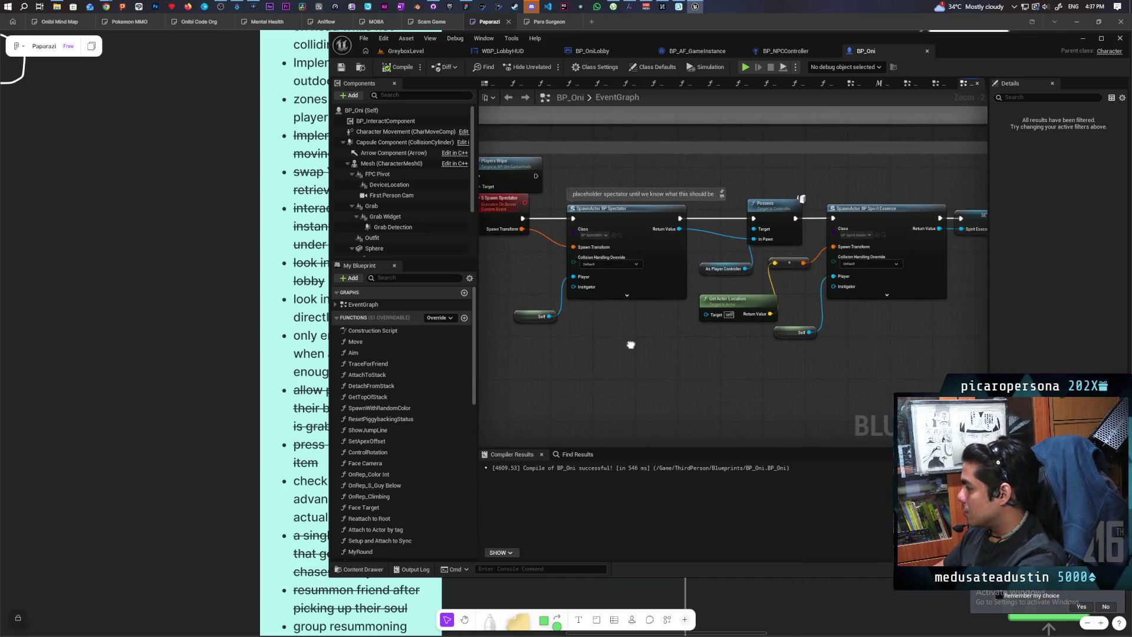
click(403, 51)
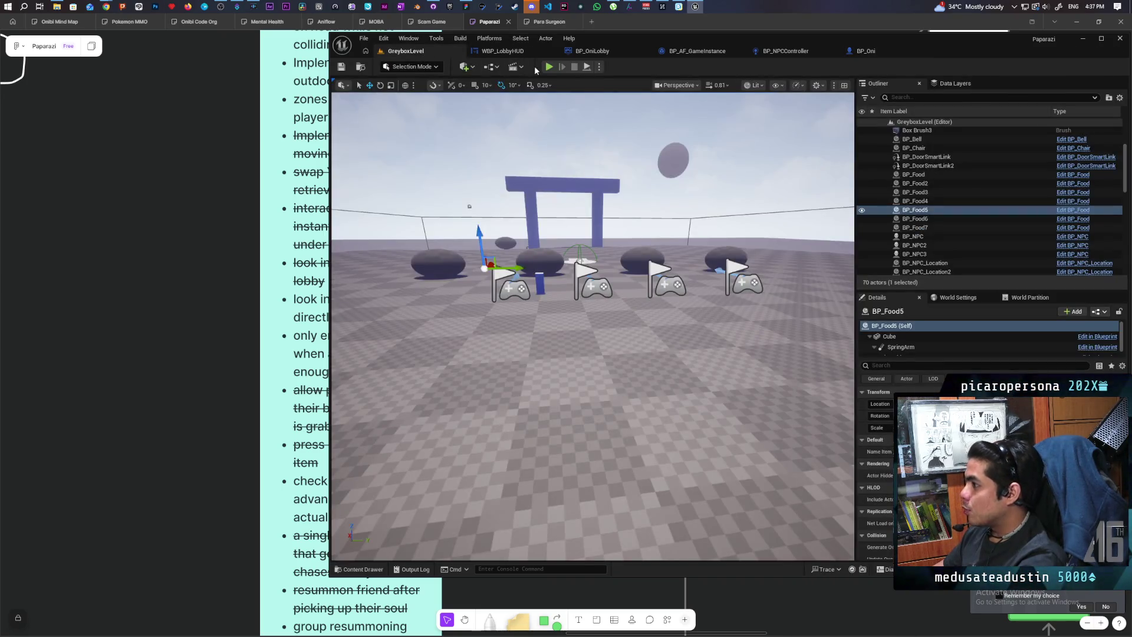
Run a two-client playtest moving toward the purple character, then stop it and bring up the planning board.
click(550, 68)
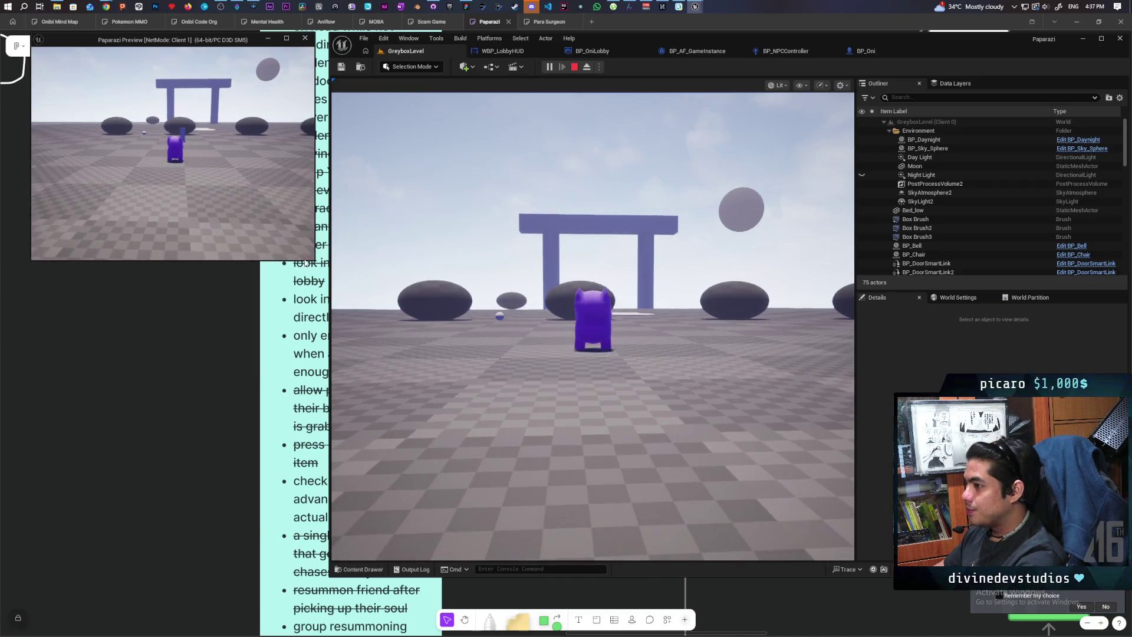
key(w)
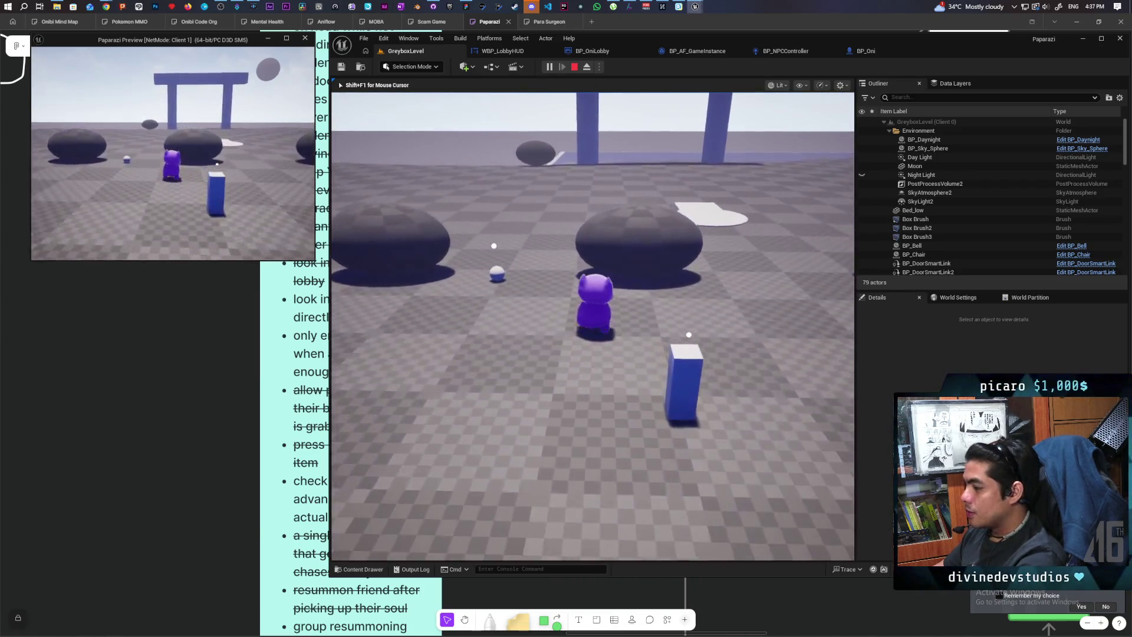
key(w)
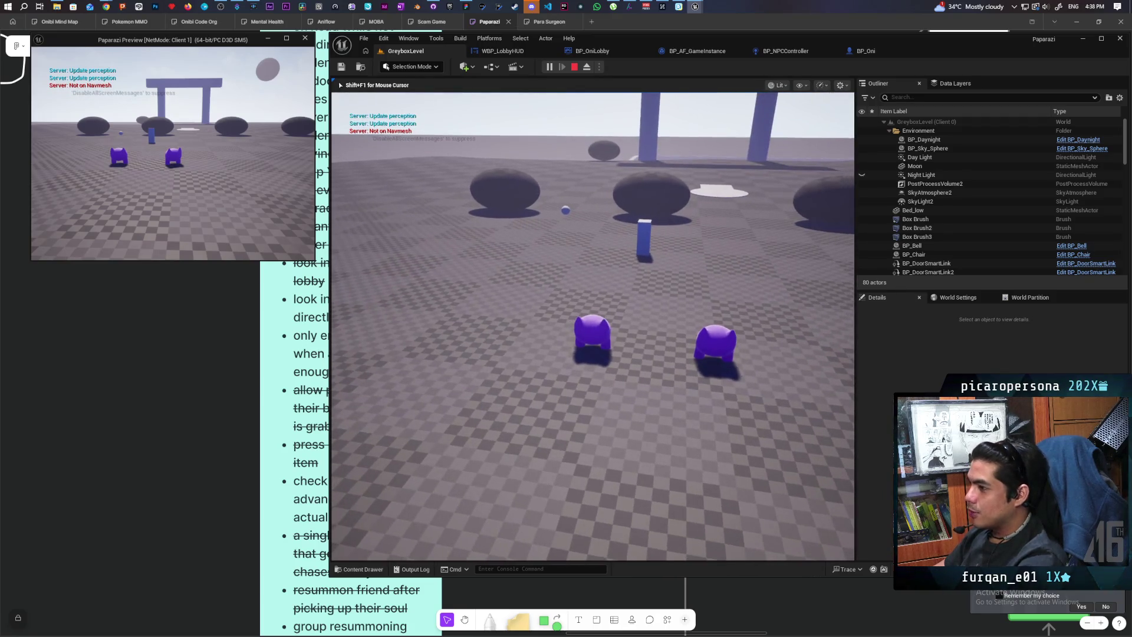
key(Escape)
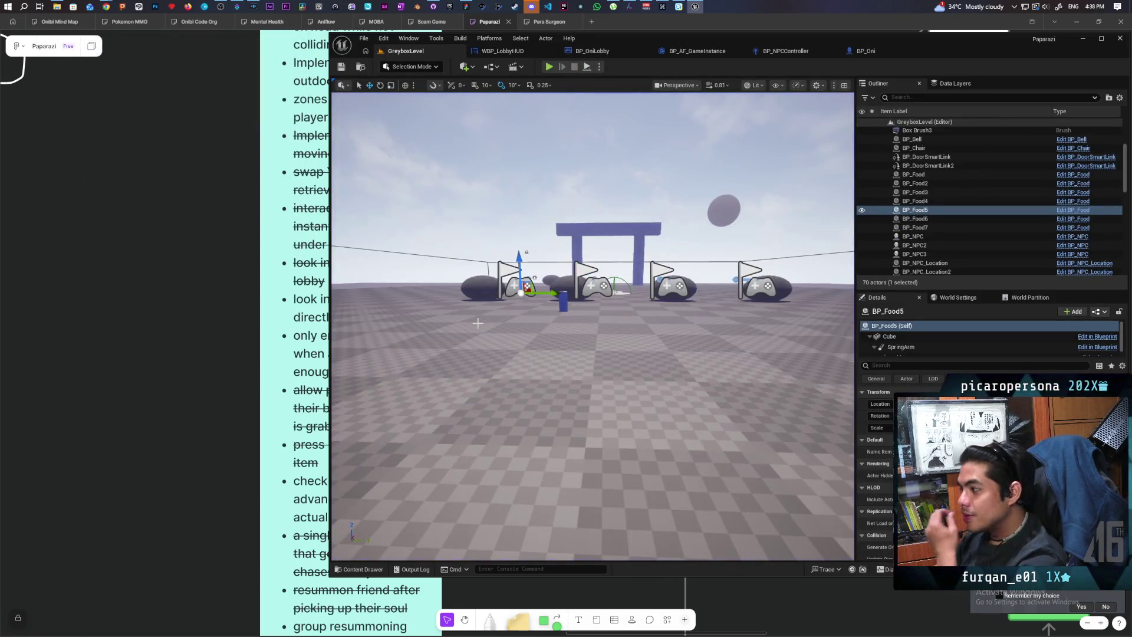
click(211, 311)
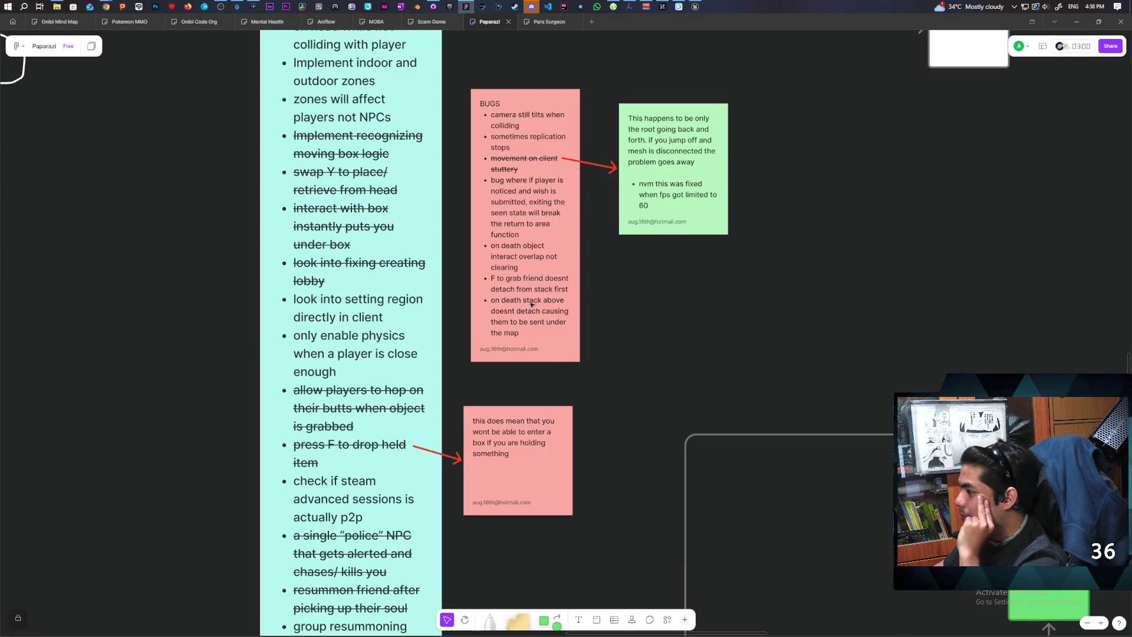
Strike through the death-stack bug line in the BUGS sticky note, then return to Unreal.
click(524, 304)
triple_click(525, 304)
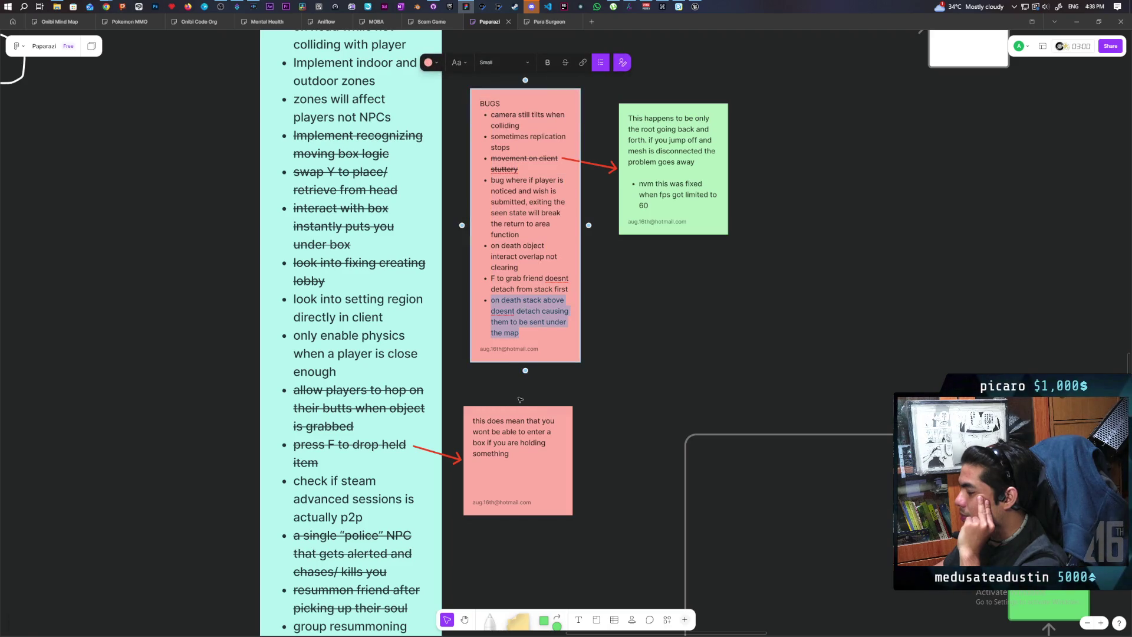
click(511, 333)
key(Return)
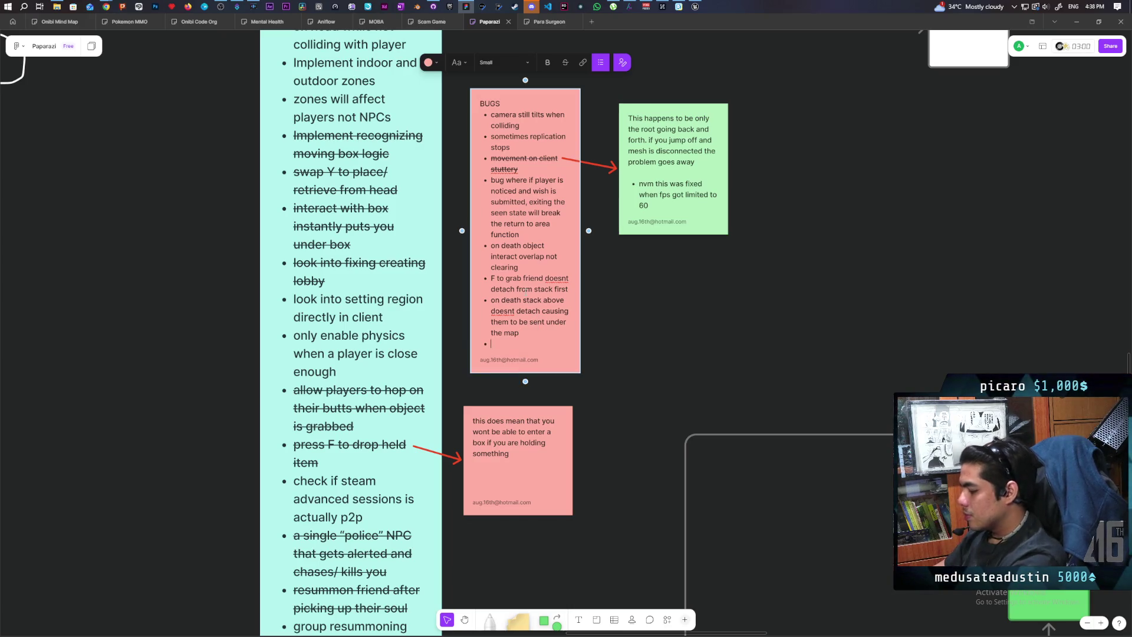
text(aa)
triple_click(511, 300)
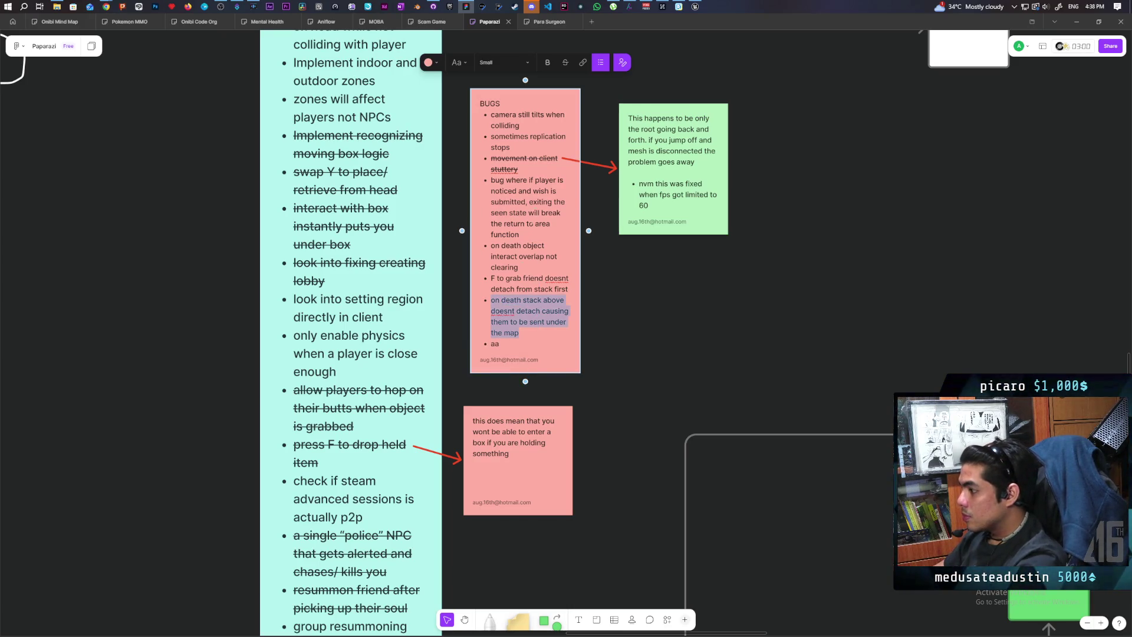
click(564, 62)
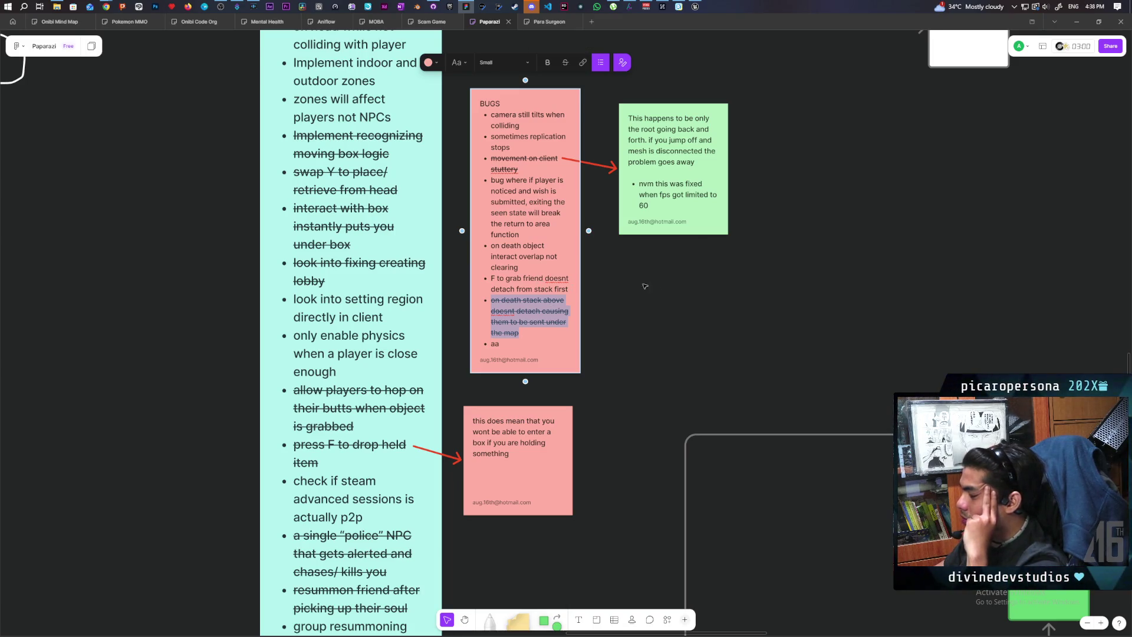
click(678, 304)
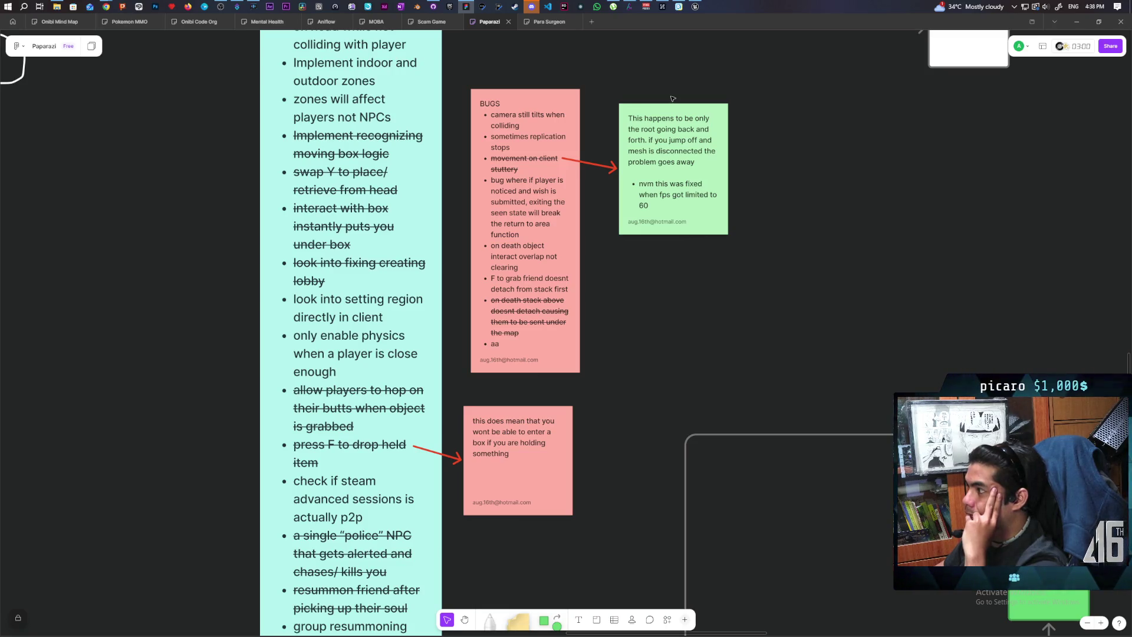
click(695, 9)
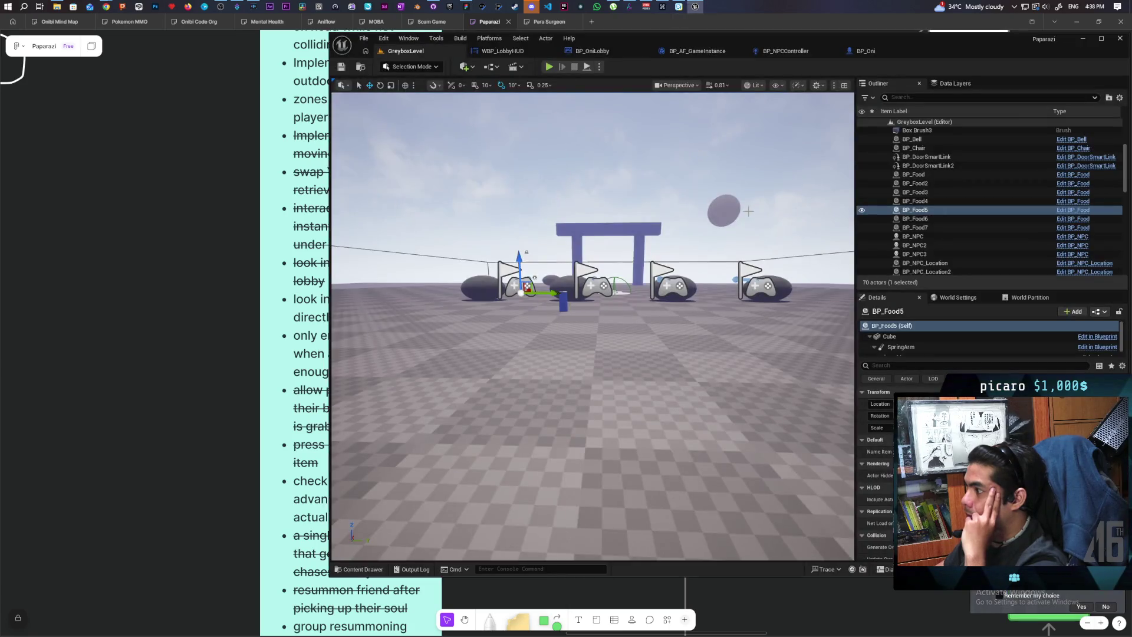
Open BP_Oni's Interact function graph from the interface functions list.
click(882, 55)
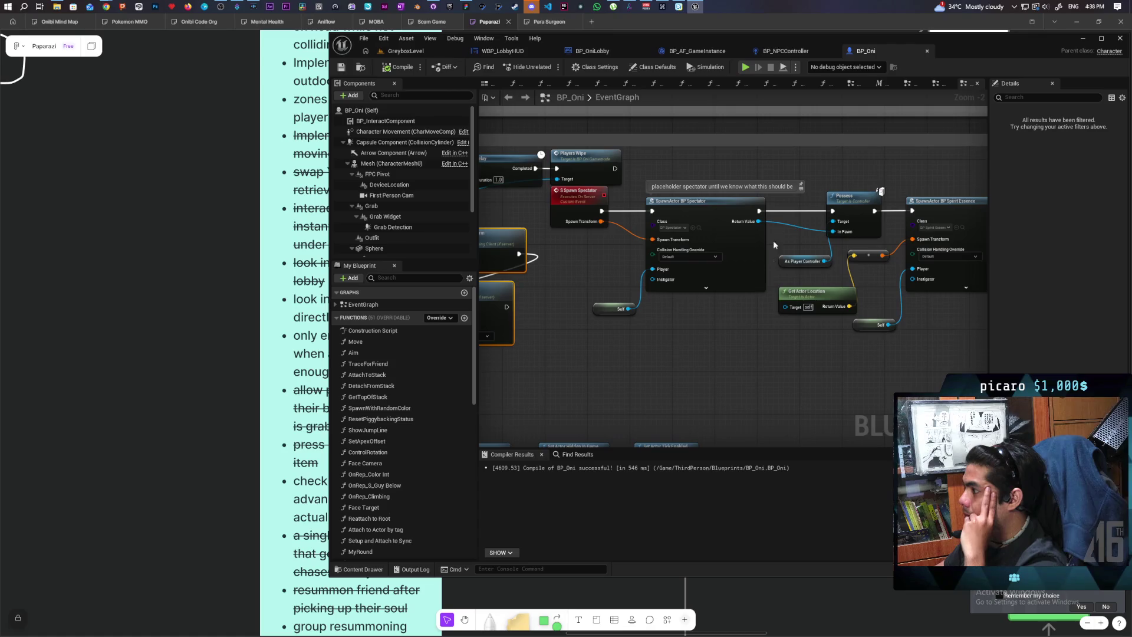
scroll(592, 339, down, 10)
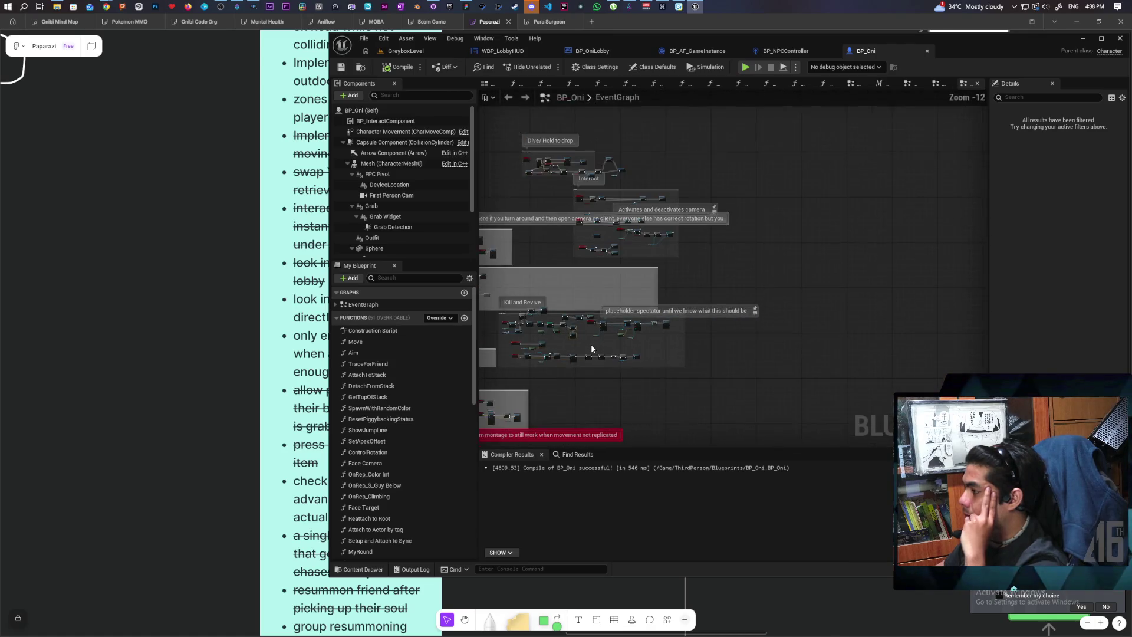
drag(784, 285, 972, 155)
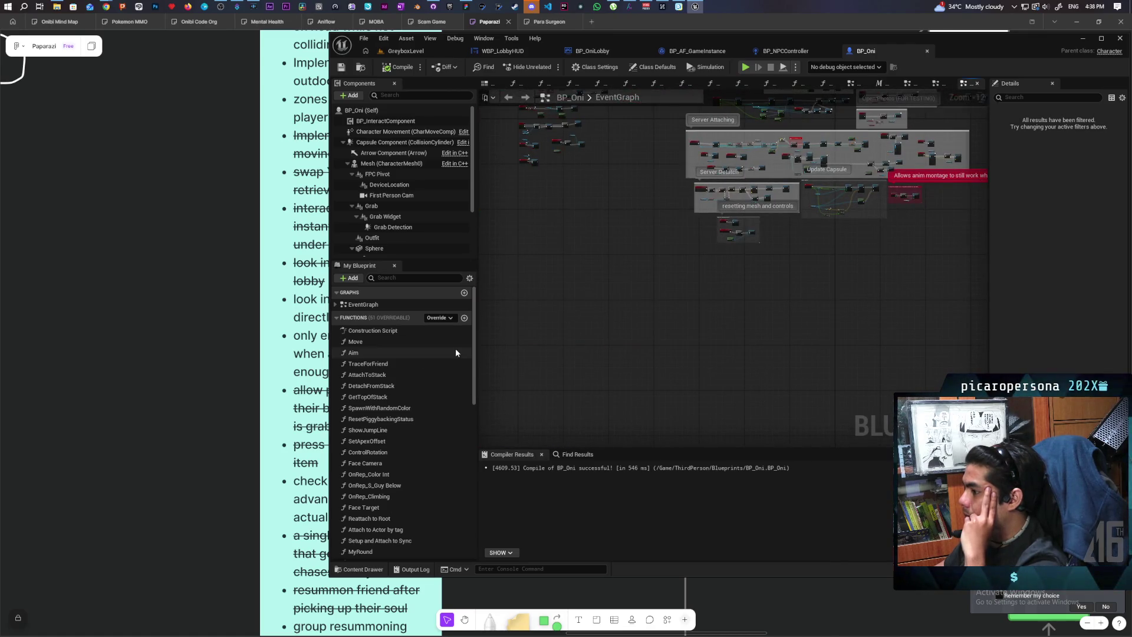
click(336, 318)
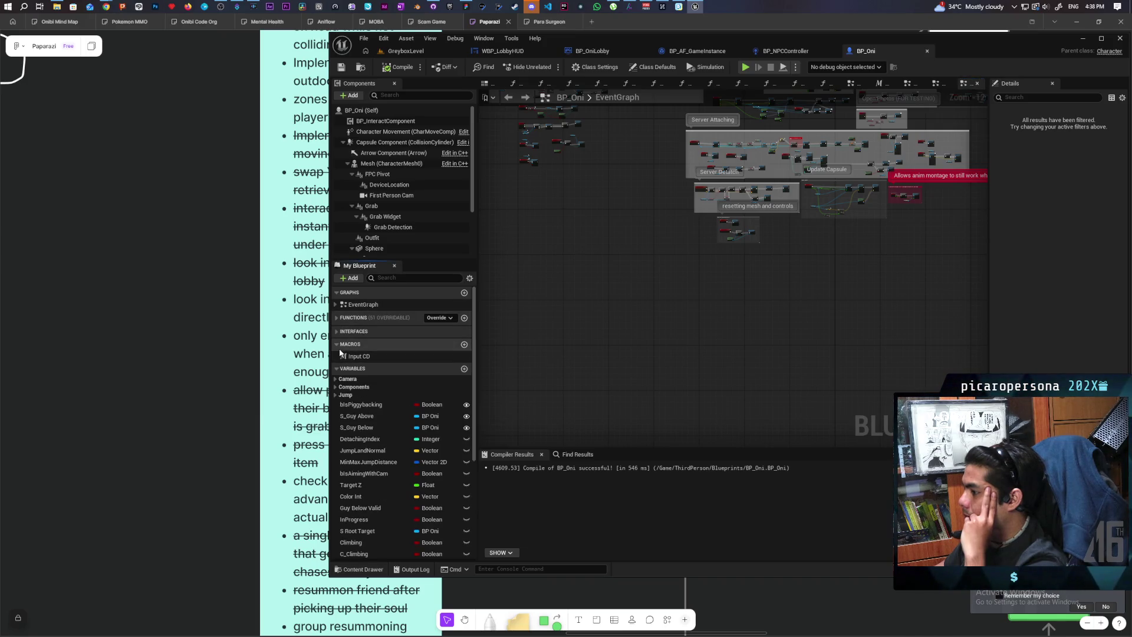
click(337, 331)
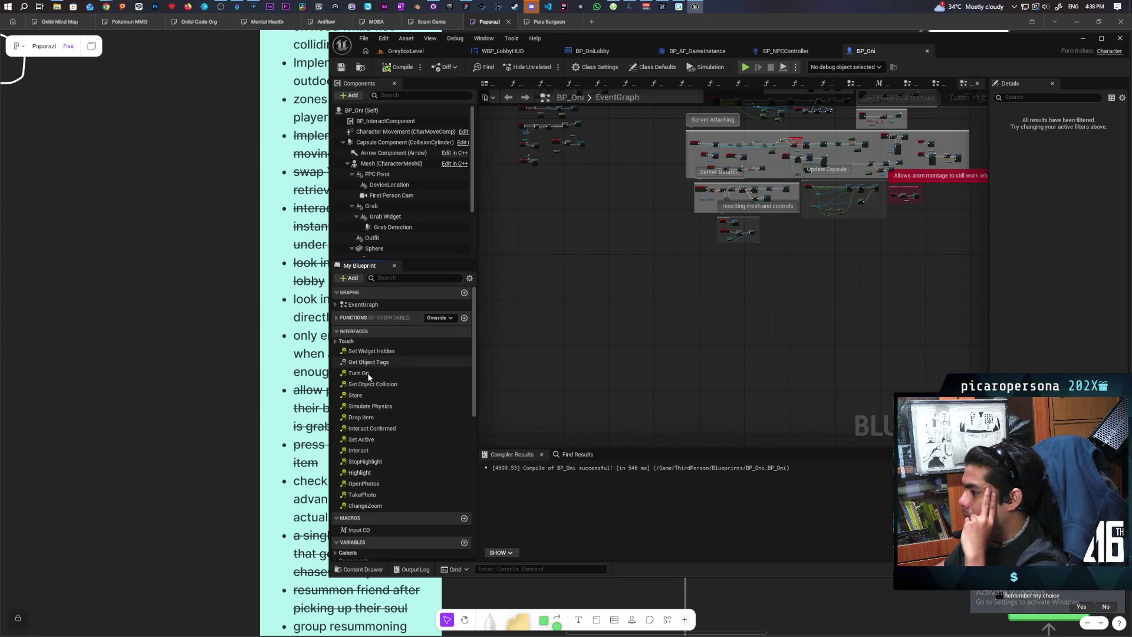
double_click(379, 454)
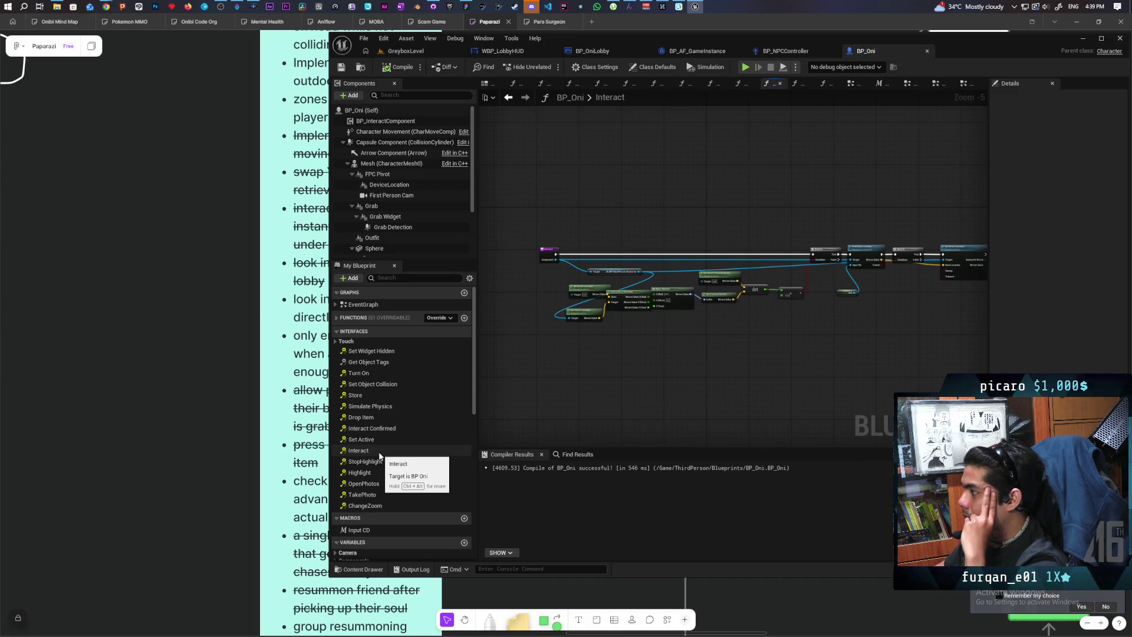
Survey the Interact graph from the Branch and dot-product nodes to the Return Node.
scroll(627, 331, up, 3)
mouse_move(790, 407)
mouse_down()
mouse_move(882, 384)
mouse_move(594, 372)
mouse_move(670, 367)
mouse_move(753, 337)
mouse_up()
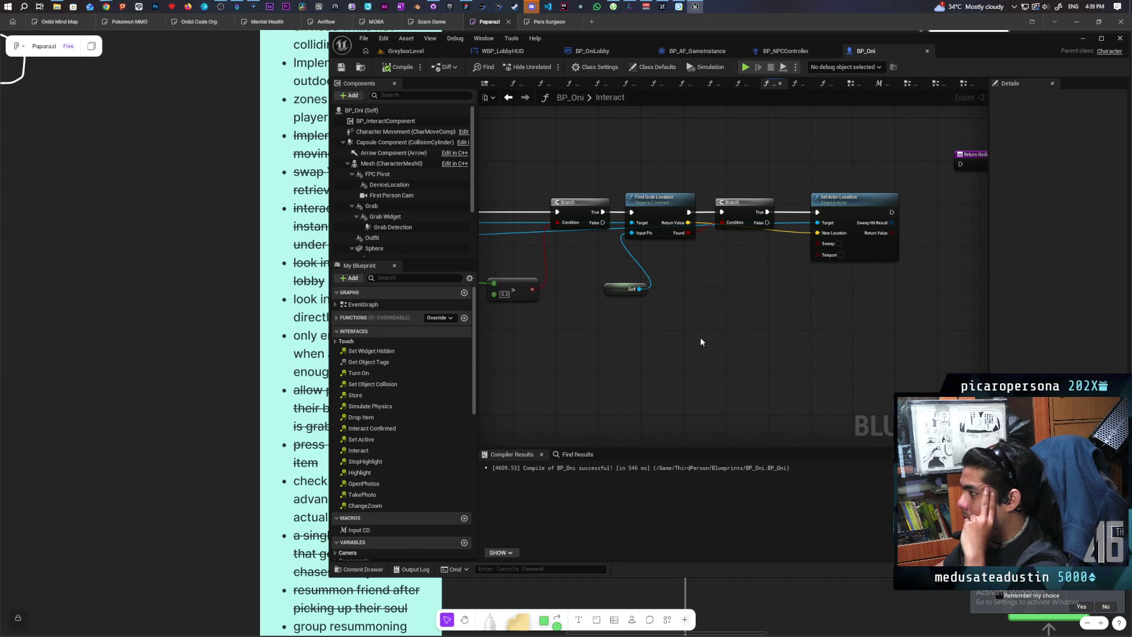
scroll(700, 342, down, 1)
mouse_move(695, 337)
mouse_down()
mouse_move(715, 354)
mouse_move(808, 290)
mouse_move(917, 251)
mouse_up()
scroll(808, 281, down, 2)
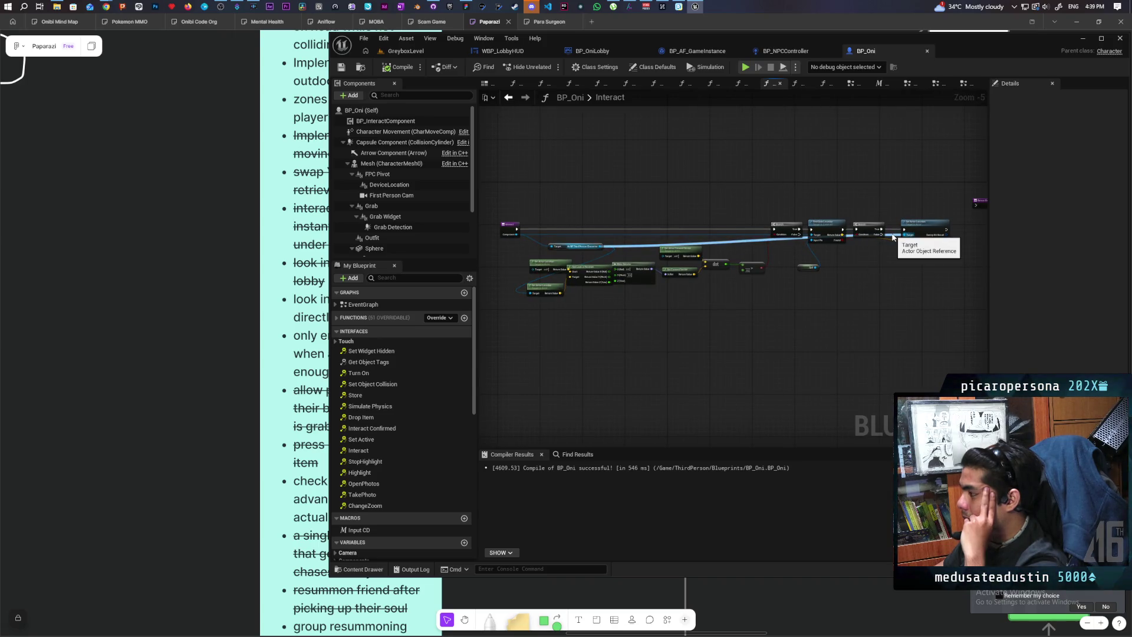
scroll(733, 288, up, 3)
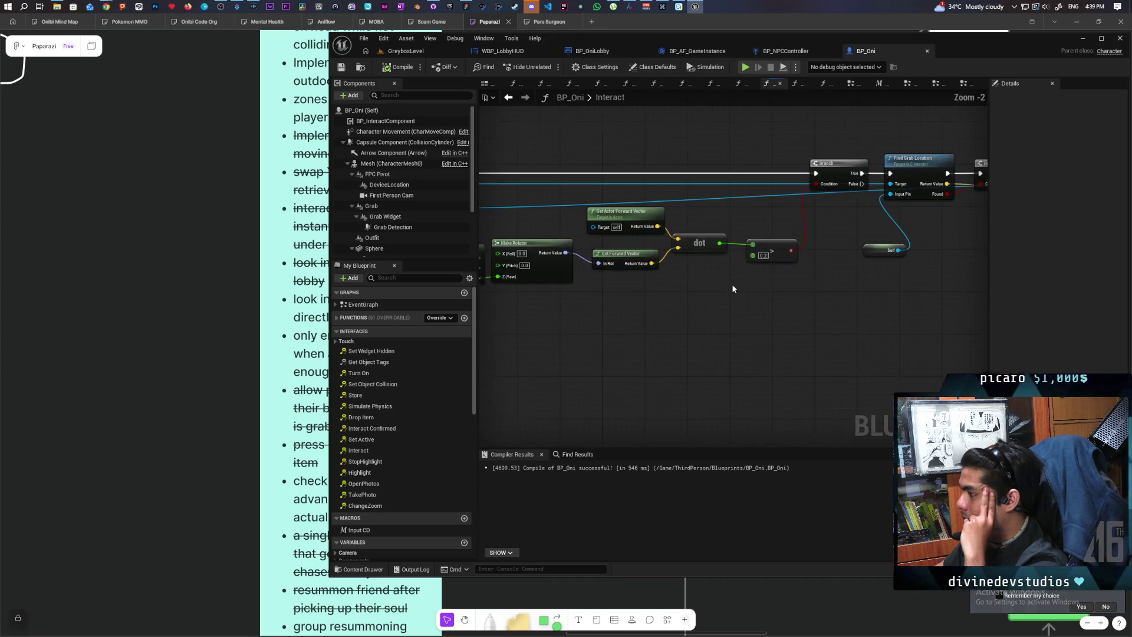
scroll(733, 286, down, 2)
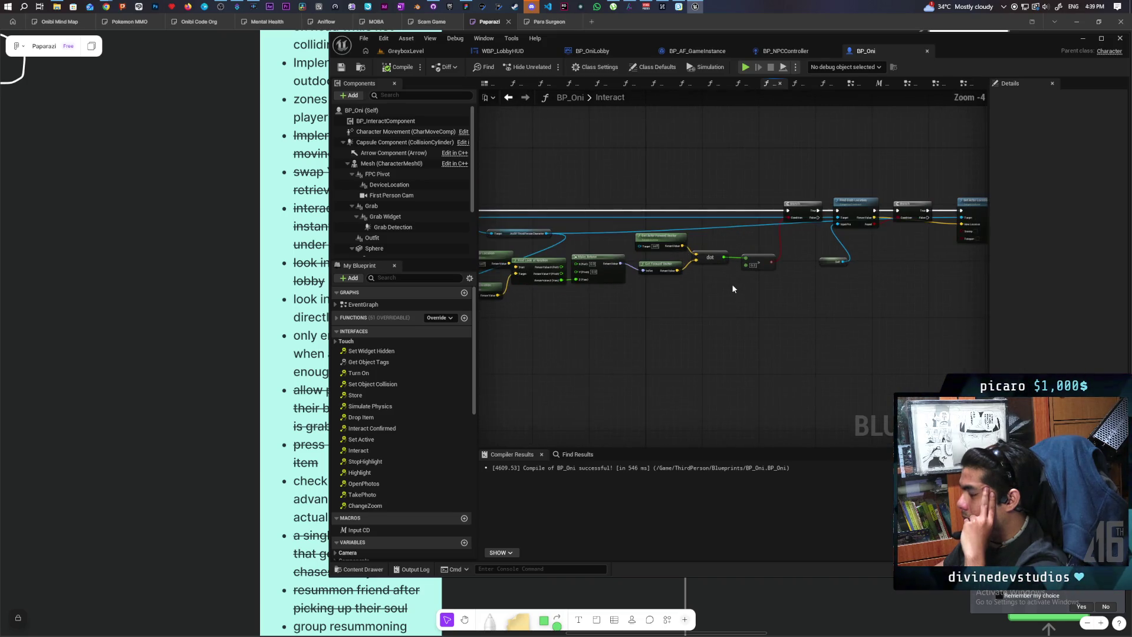
scroll(672, 317, up, 1)
mouse_move(846, 334)
mouse_down()
mouse_move(749, 338)
mouse_move(627, 284)
mouse_up()
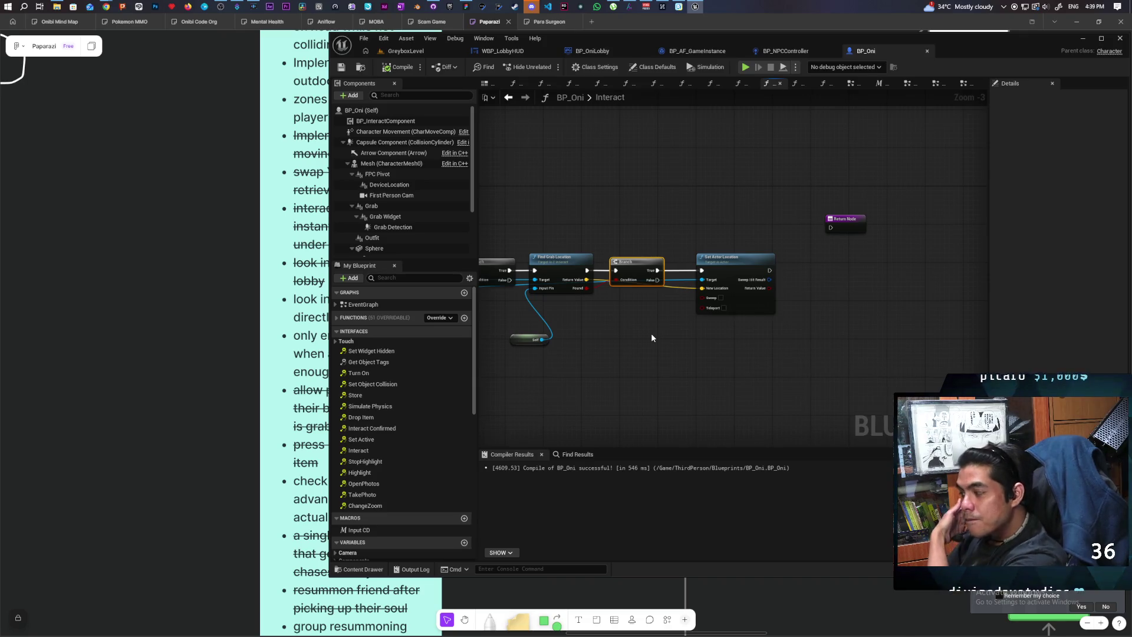
Move Set Actor Location right and feed the cast result into the SV Request to Detach from Stack target.
drag(734, 272, 826, 271)
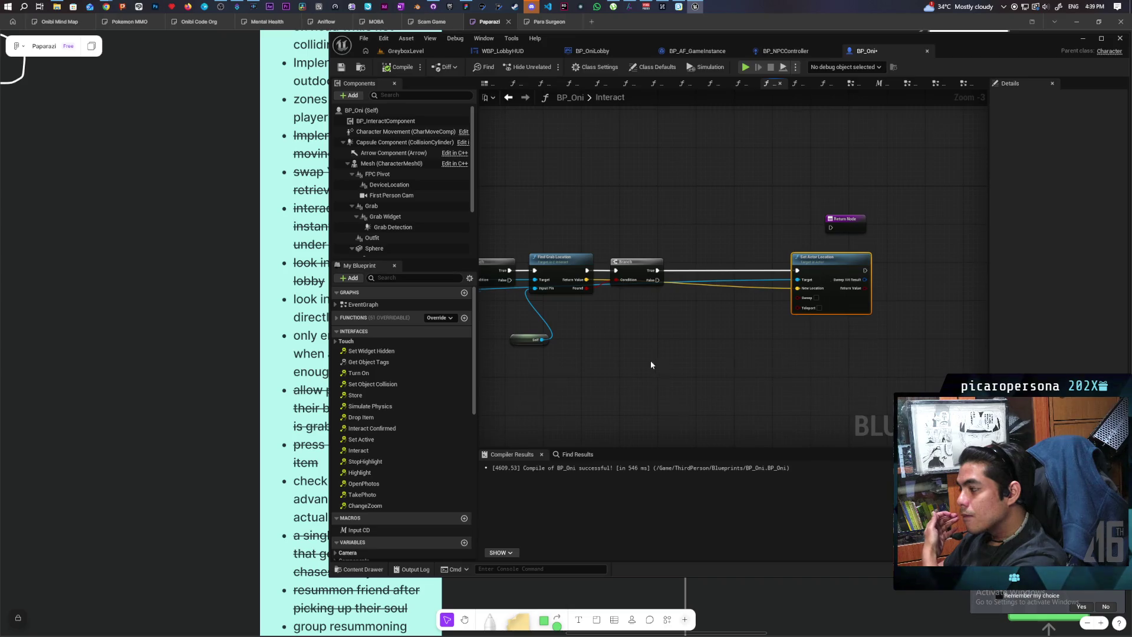
drag(650, 360, 720, 355)
scroll(826, 351, down, 2)
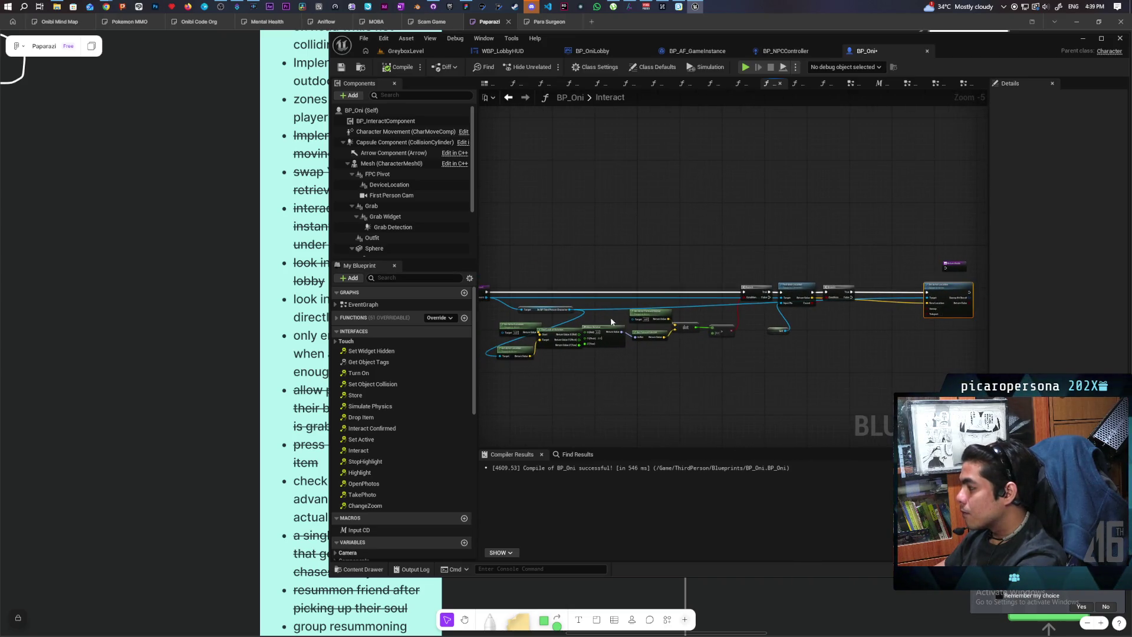
drag(487, 297, 885, 321)
text(request)
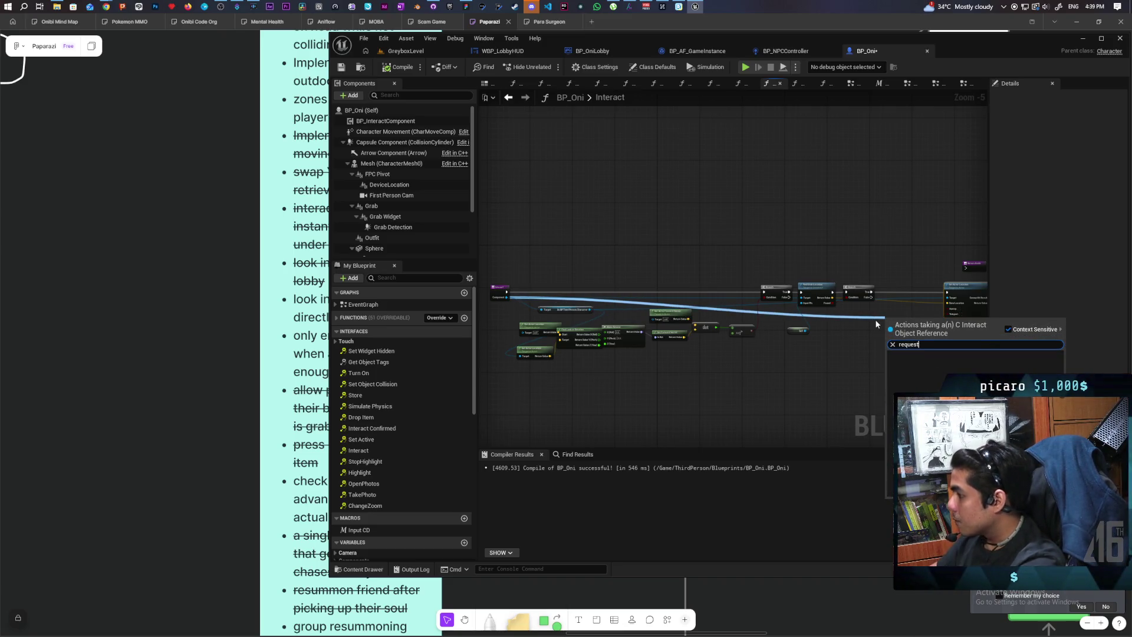
key(Escape)
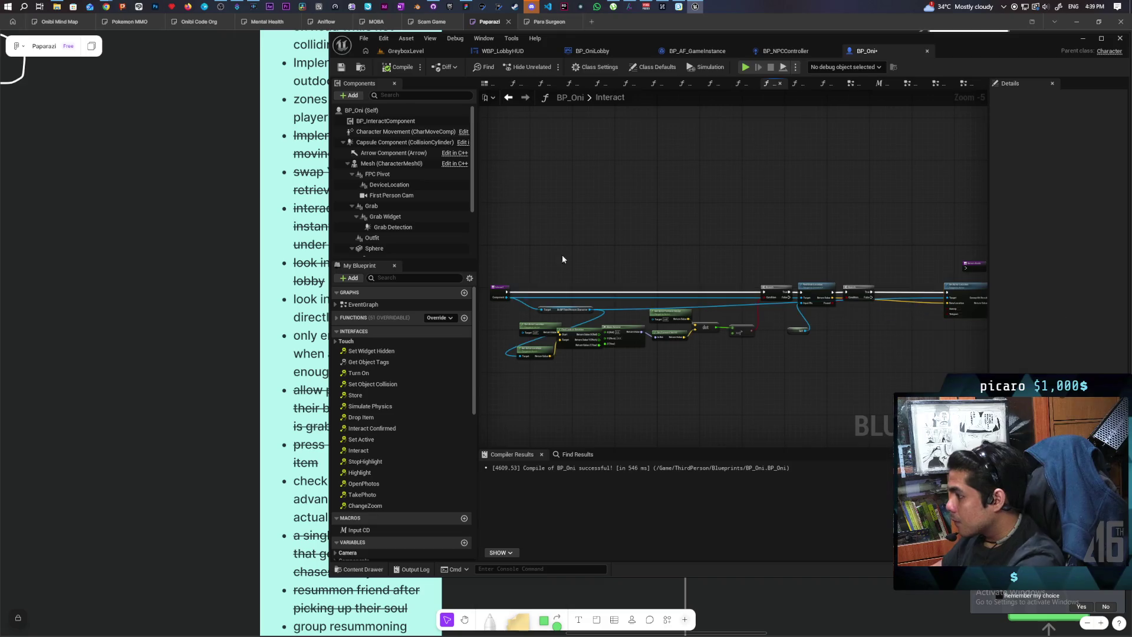
scroll(503, 305, up, 1)
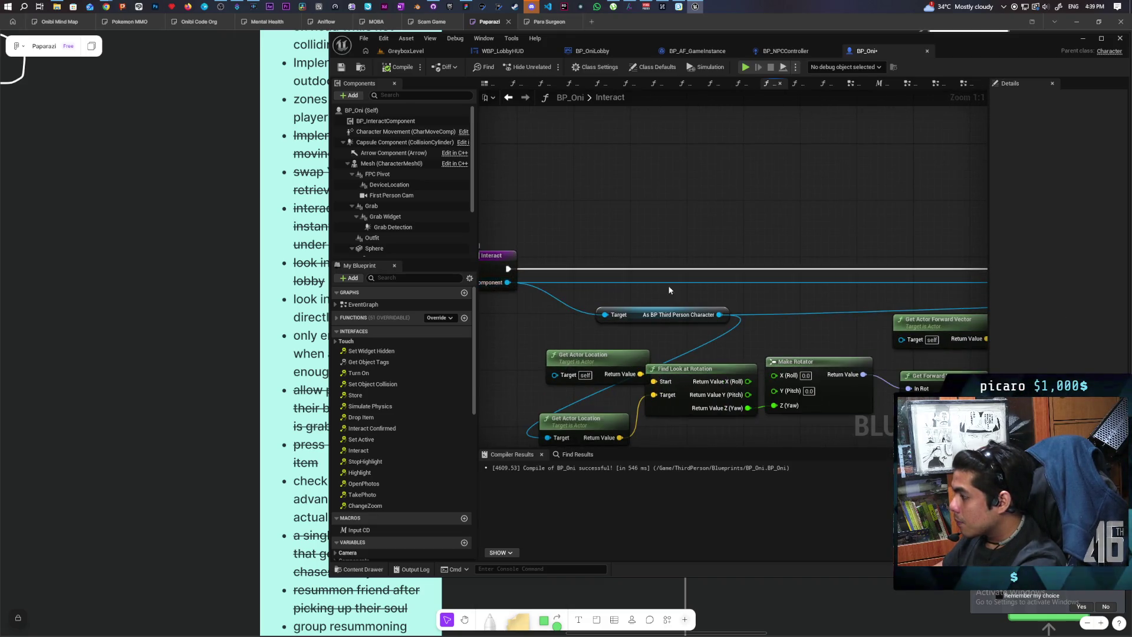
mouse_move(563, 347)
mouse_down()
mouse_move(911, 370)
mouse_move(915, 384)
mouse_up()
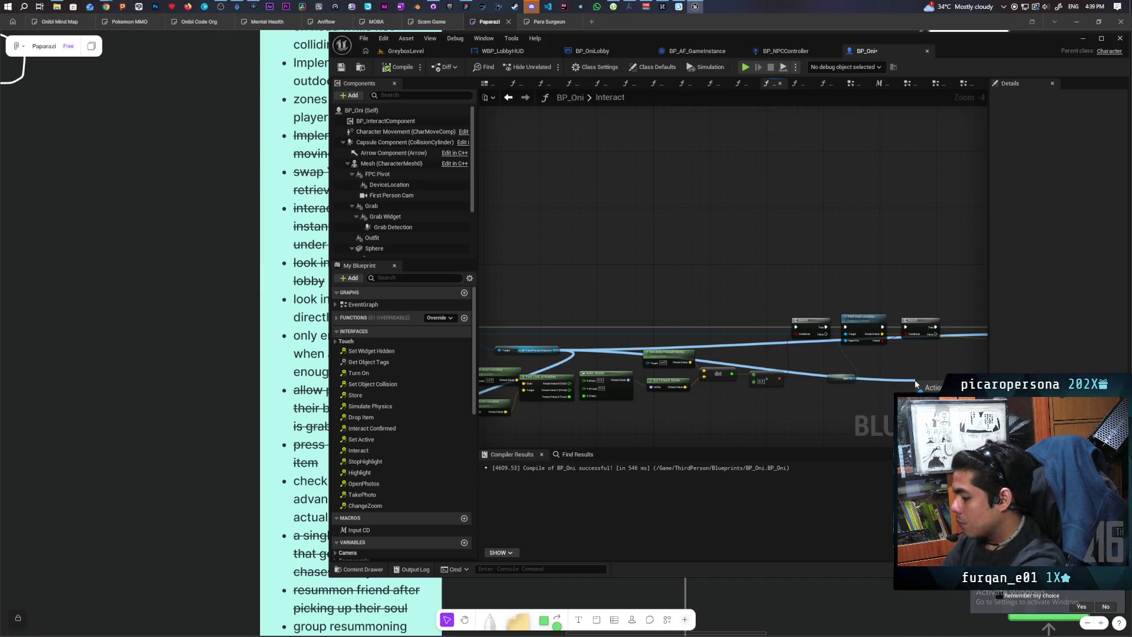
drag(916, 384, 914, 381)
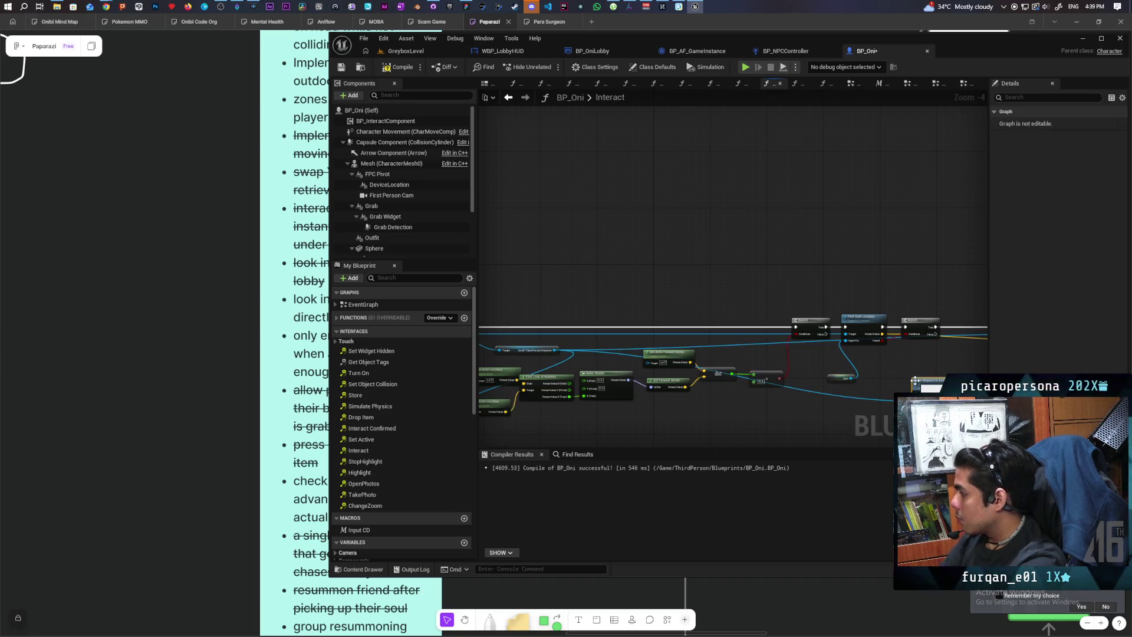
scroll(929, 389, up, 5)
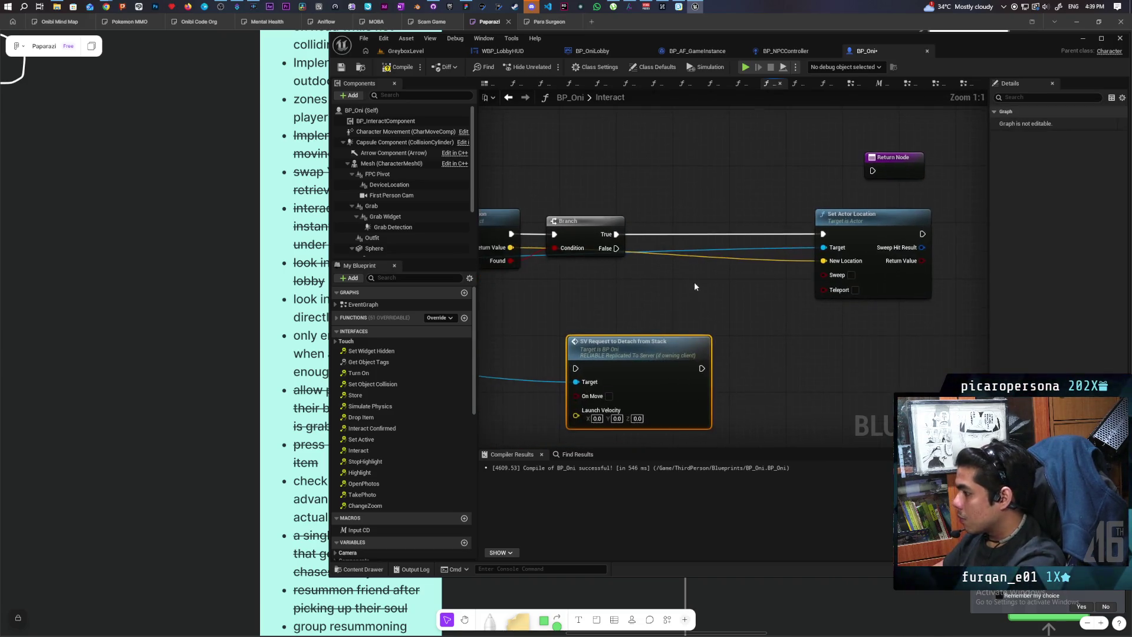
Wire Branch True through the detach node into Set Actor Location and compile BP_Oni.
drag(640, 355, 711, 249)
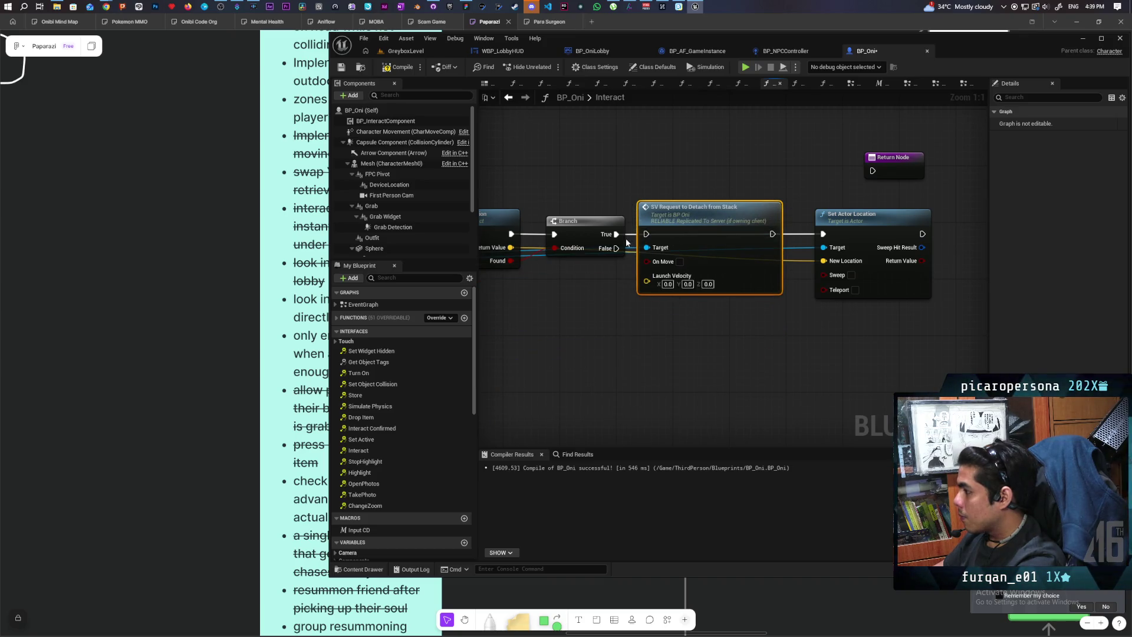
drag(616, 234, 647, 234)
drag(771, 235, 823, 234)
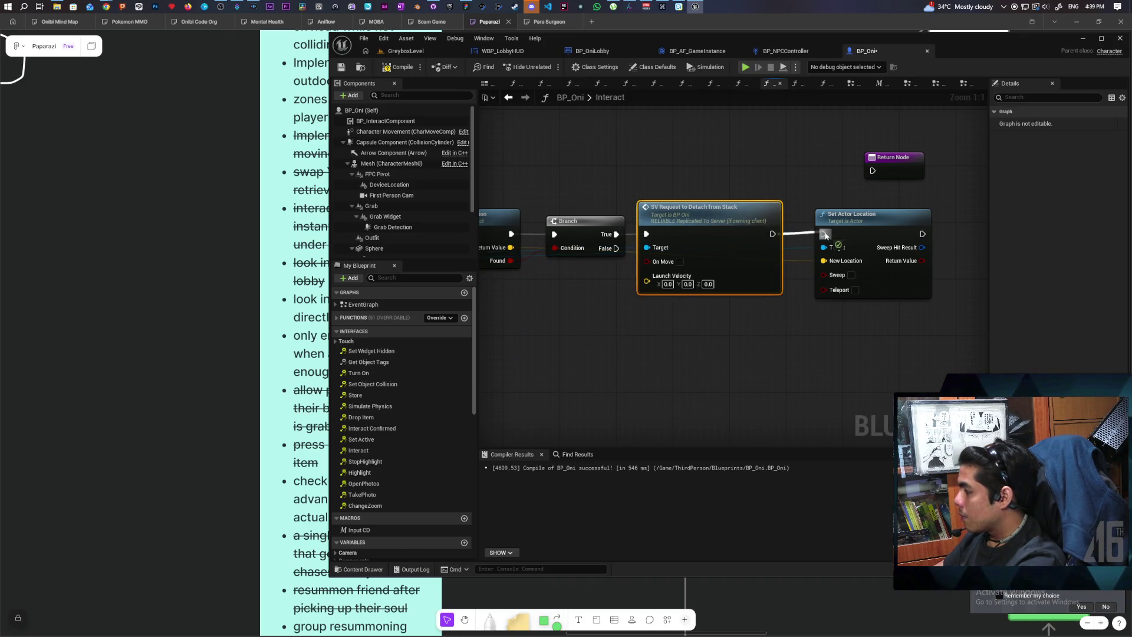
click(399, 67)
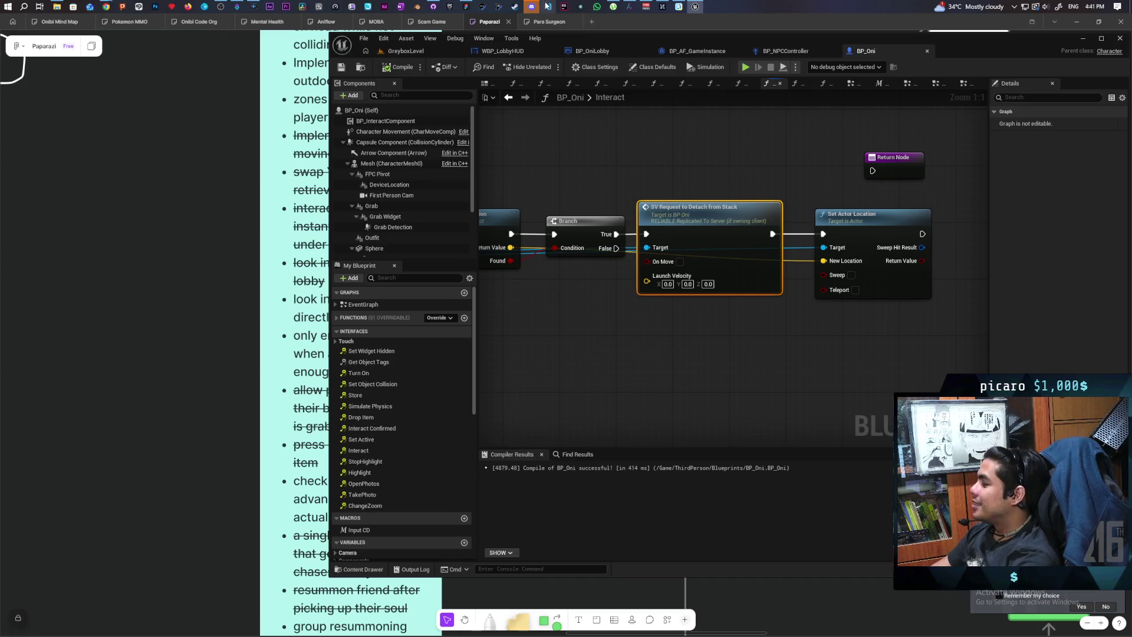
key(alt+Tab)
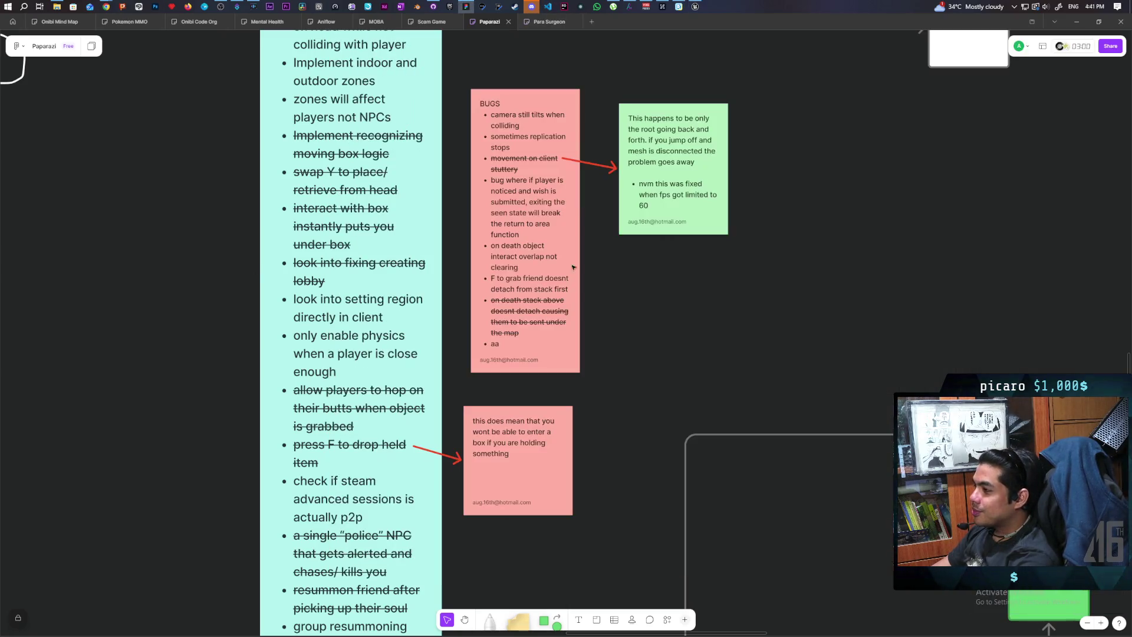
Select the 'F to grab friend doesnt detach from stack first' bullet in the BUGS note.
triple_click(512, 281)
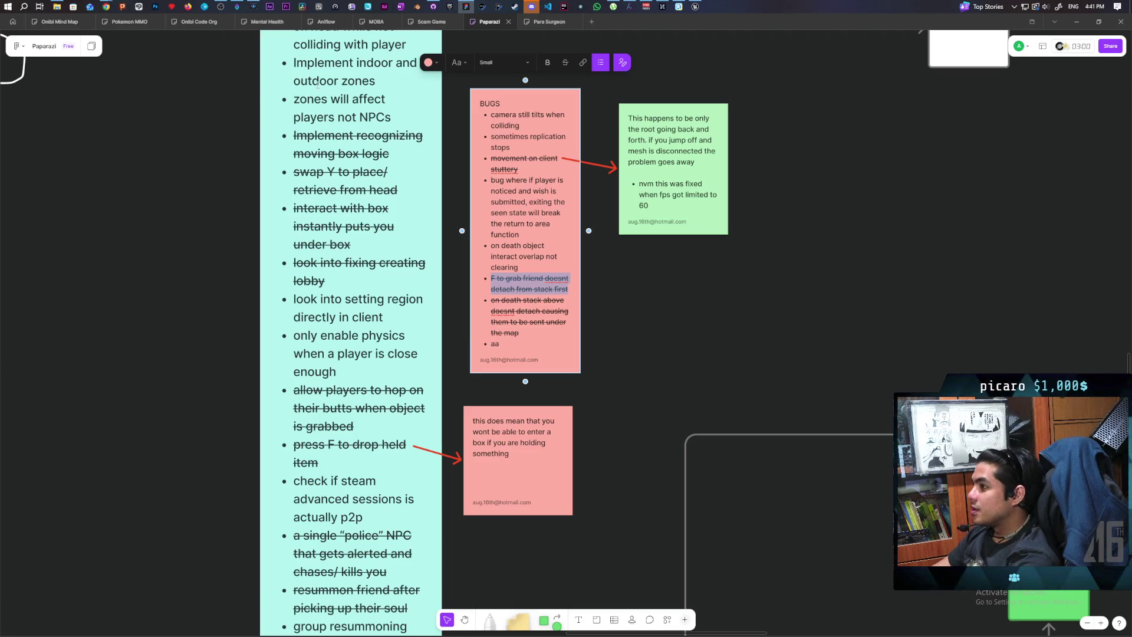
mouse_move(106, 12)
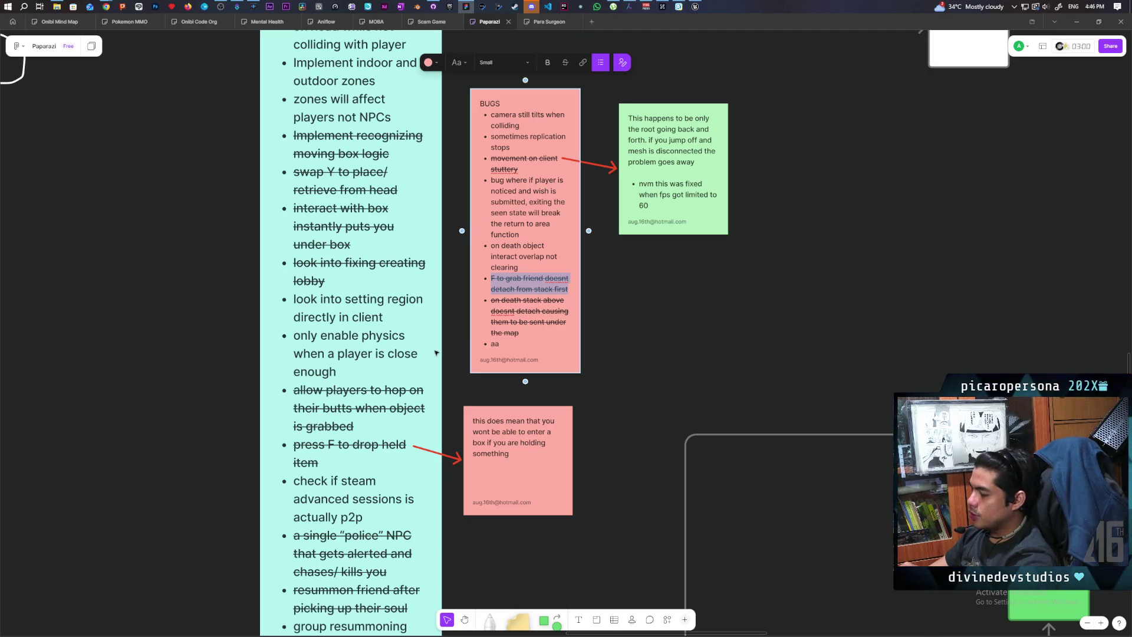
Scroll the FigJam board left and down past the BUGS note.
scroll(620, 392, left, 4)
scroll(620, 392, down, 2)
Deselect the BUGS note and scroll up to the NPC AI LOGIC flowchart.
click(736, 426)
scroll(762, 227, up, 3)
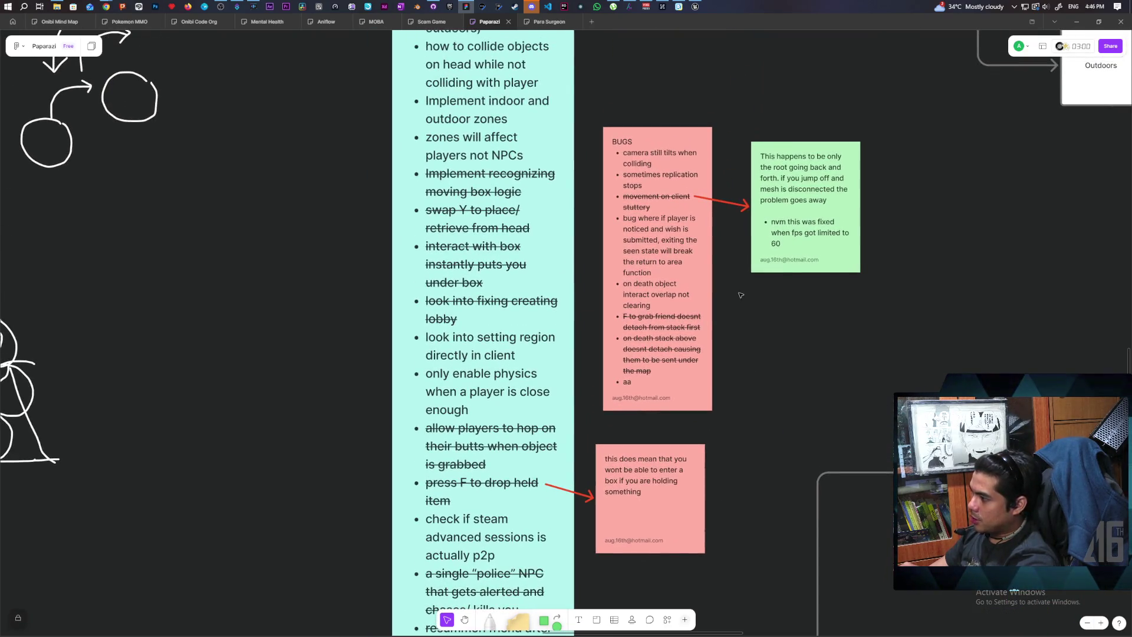
scroll(765, 302, up, 2)
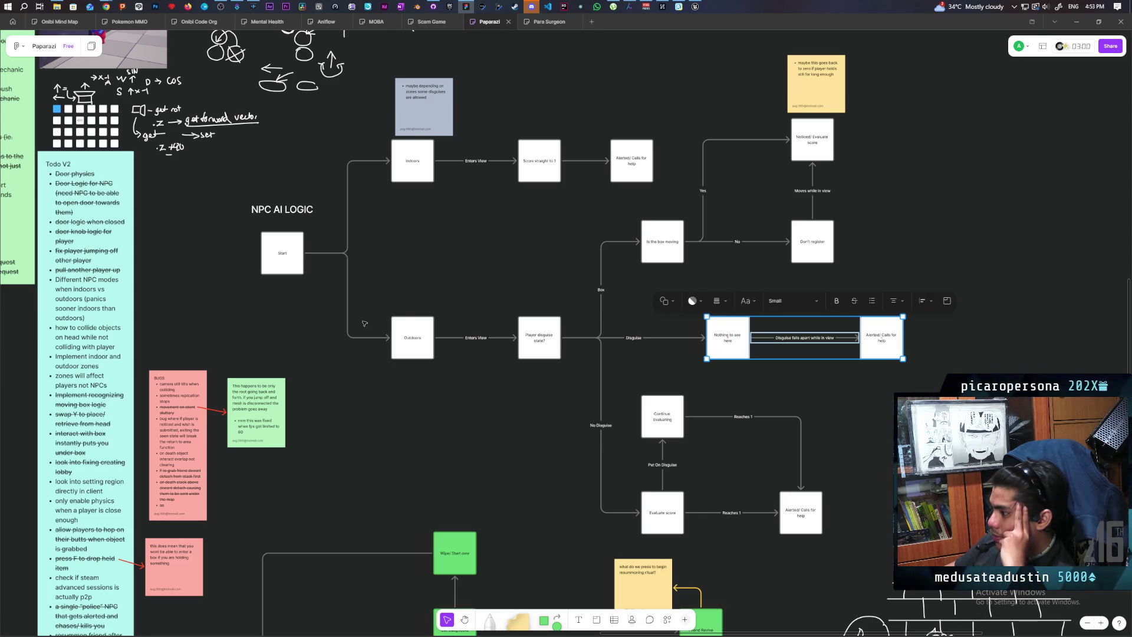
Fill the Outdoors and Player disguise boxes green.
click(427, 330)
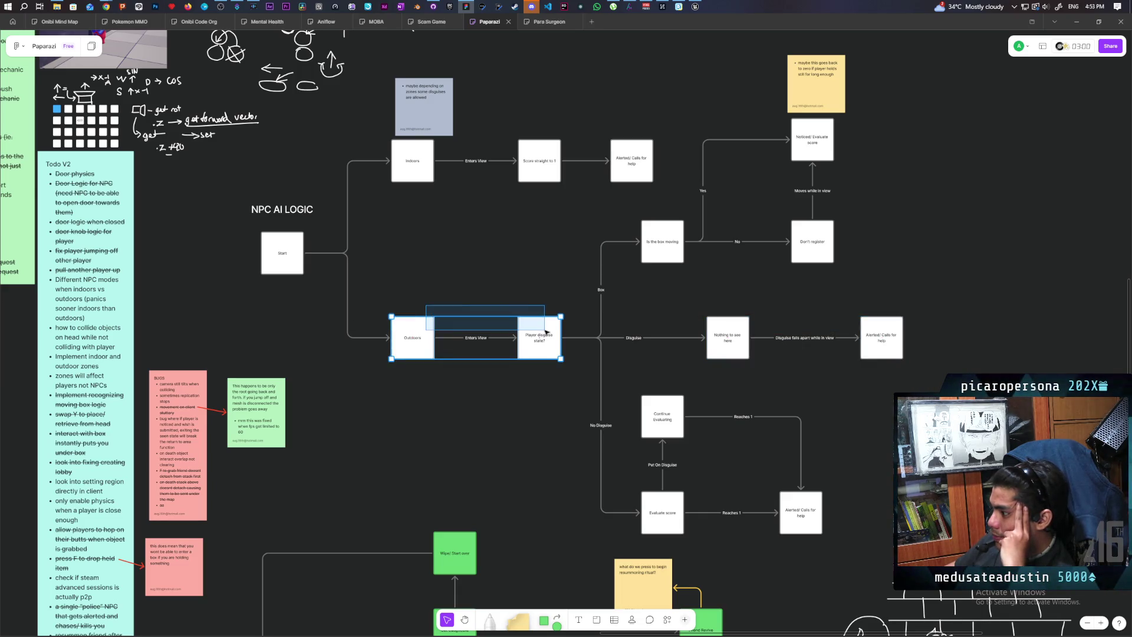
click(364, 300)
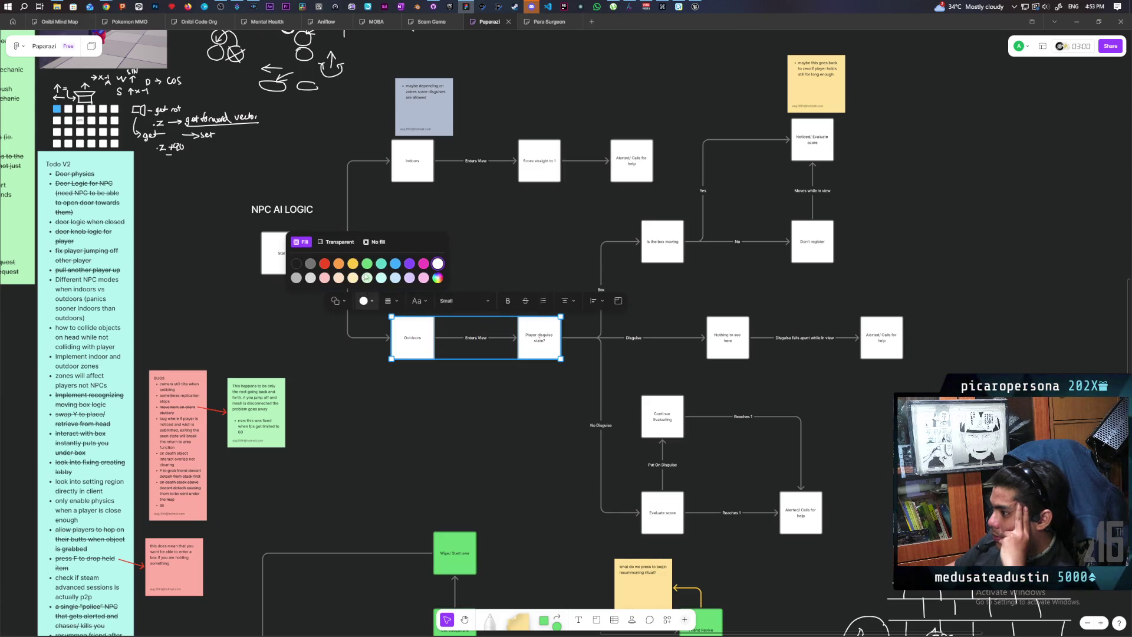
click(366, 277)
click(425, 417)
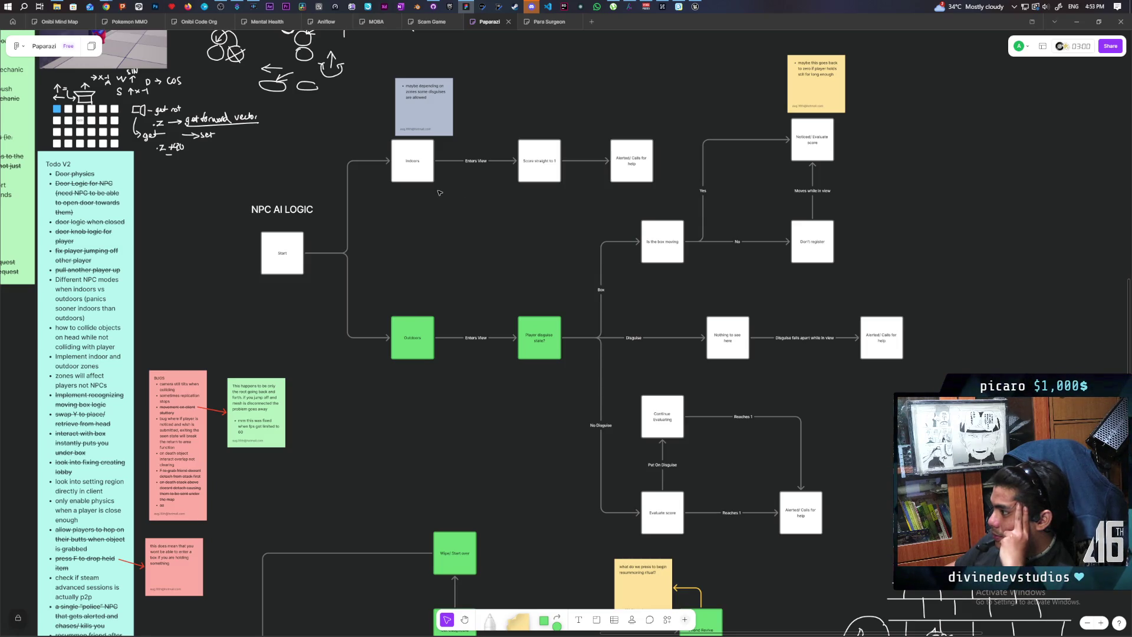
Turn the Indoors, Score straight to 1 and Alerted boxes red.
drag(387, 138, 655, 195)
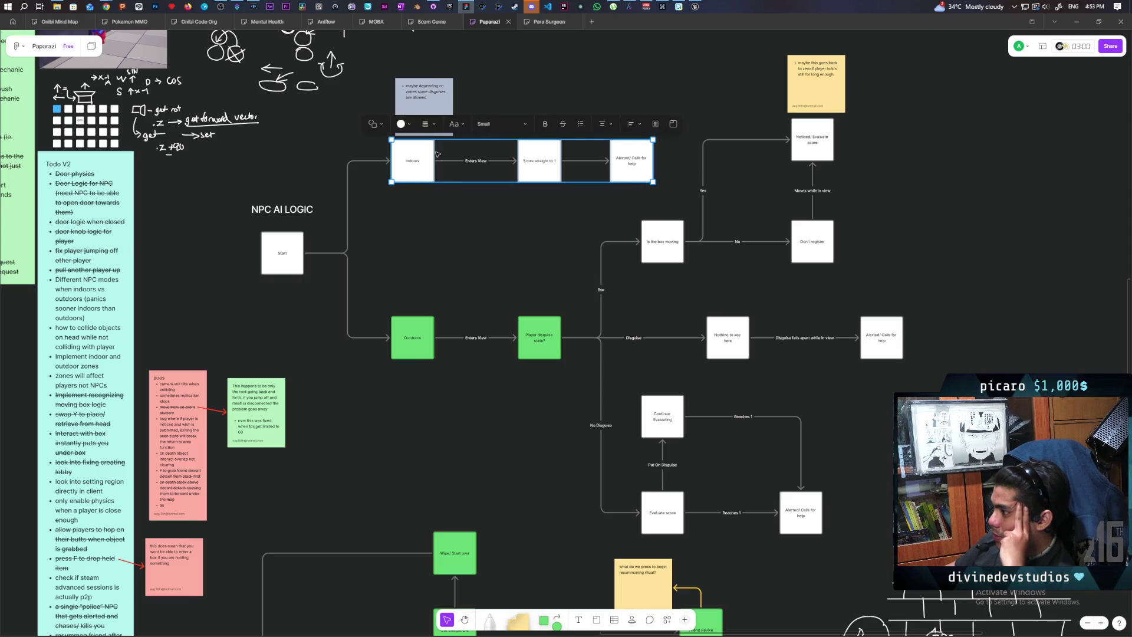
click(402, 125)
click(354, 88)
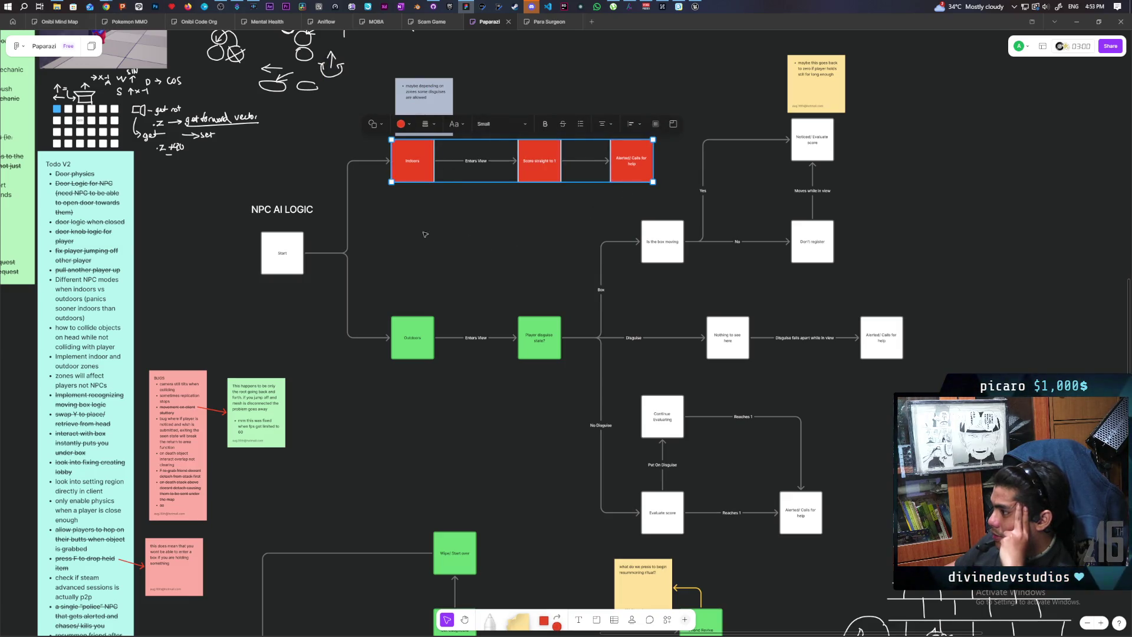
click(442, 263)
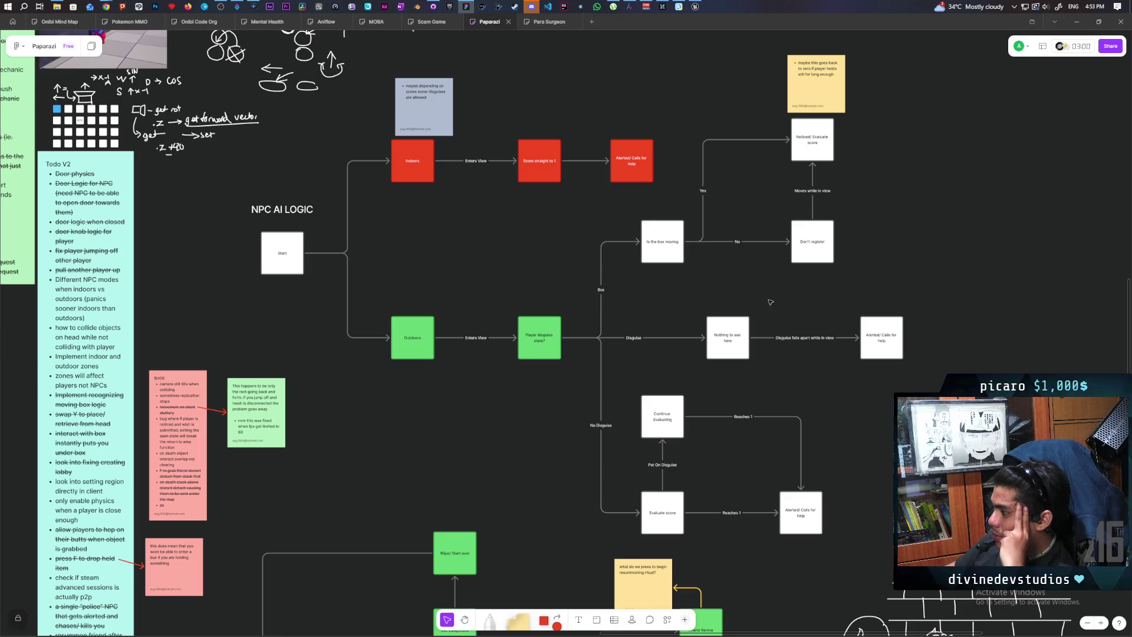
Turn the Nothing to see here and Alerted boxes on the disguise branch red.
scroll(598, 268, right, 5)
drag(550, 275, 720, 299)
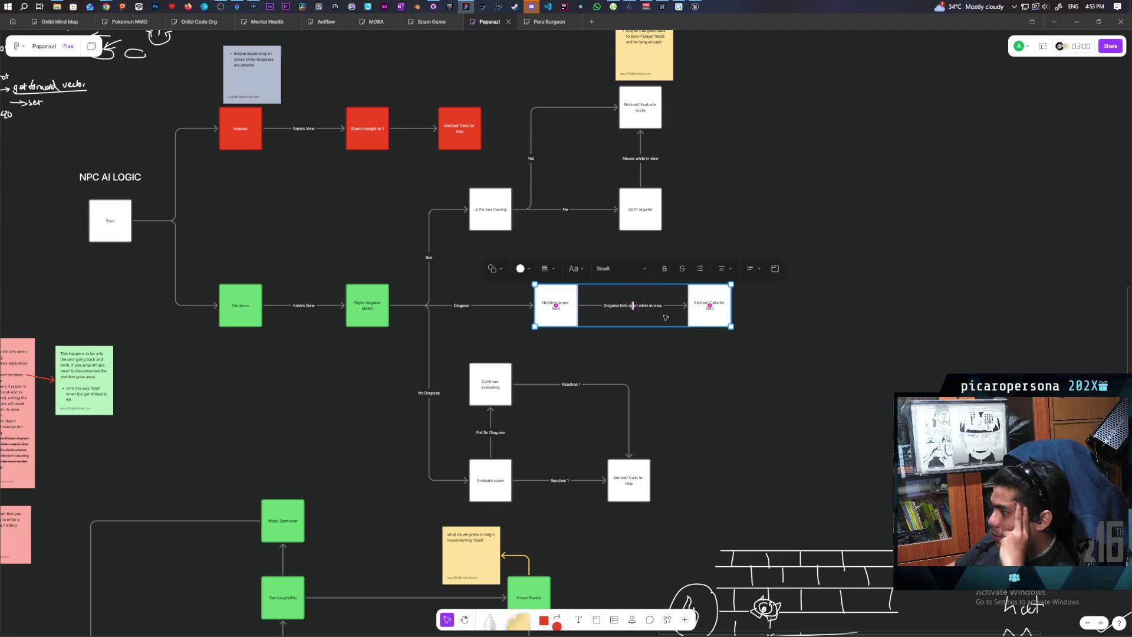
click(520, 268)
click(482, 231)
key(Escape)
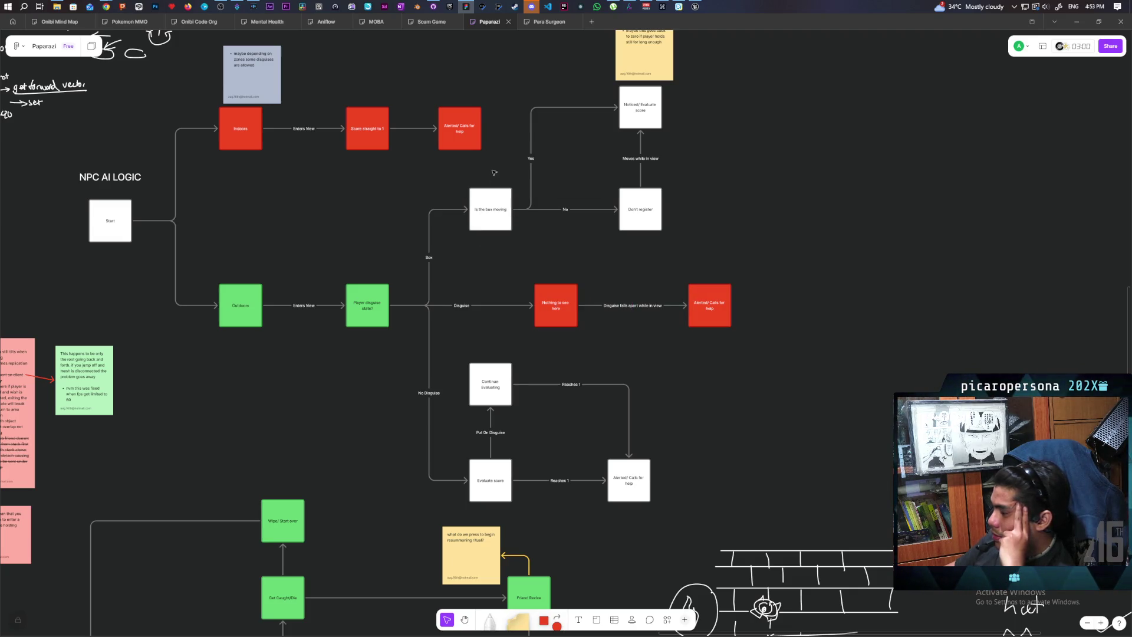
Make the 'Is the box moving' node green.
click(497, 200)
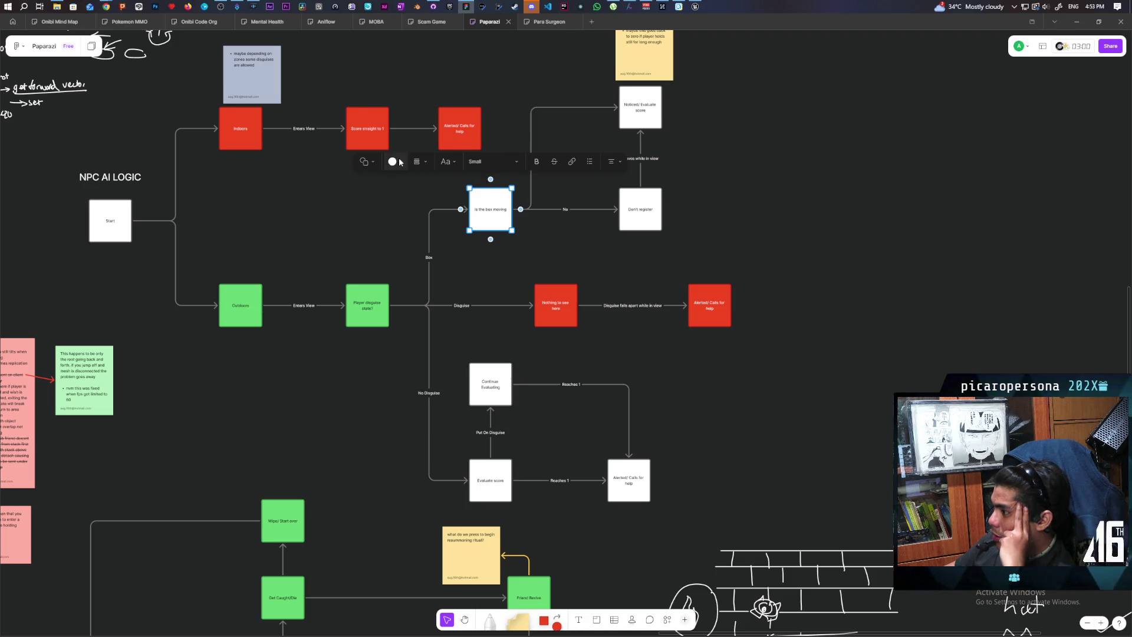
click(392, 161)
click(399, 124)
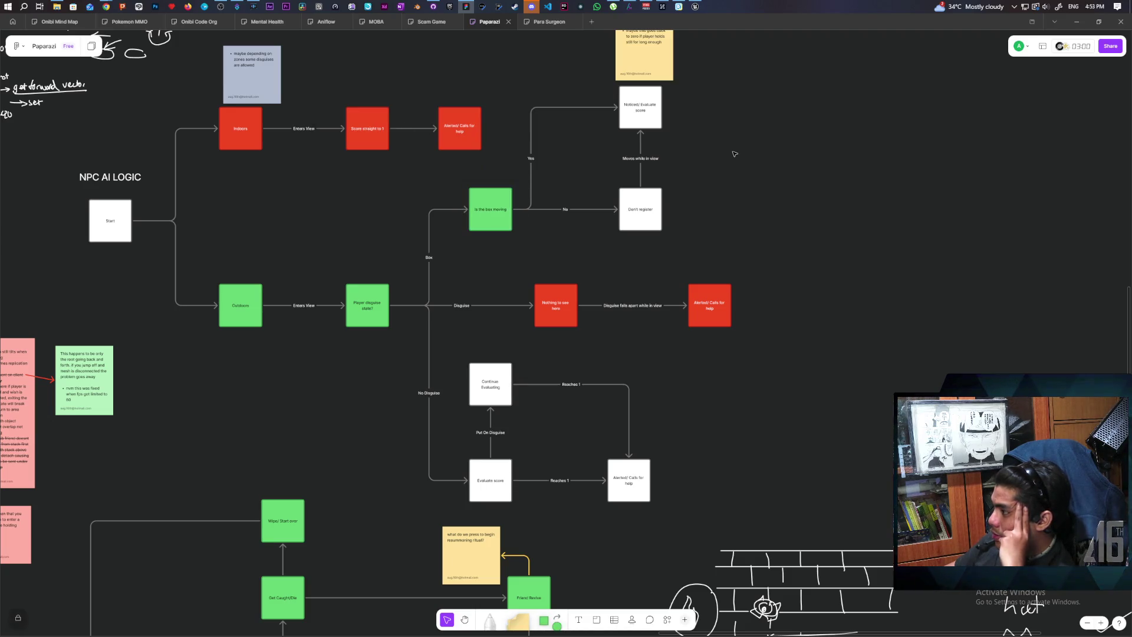
click(735, 151)
Make the 'Noticed Evaluate score' and 'Don't register' nodes green.
scroll(723, 273, up, 5)
mouse_move(690, 237)
mouse_down()
mouse_move(683, 288)
mouse_move(642, 343)
mouse_up()
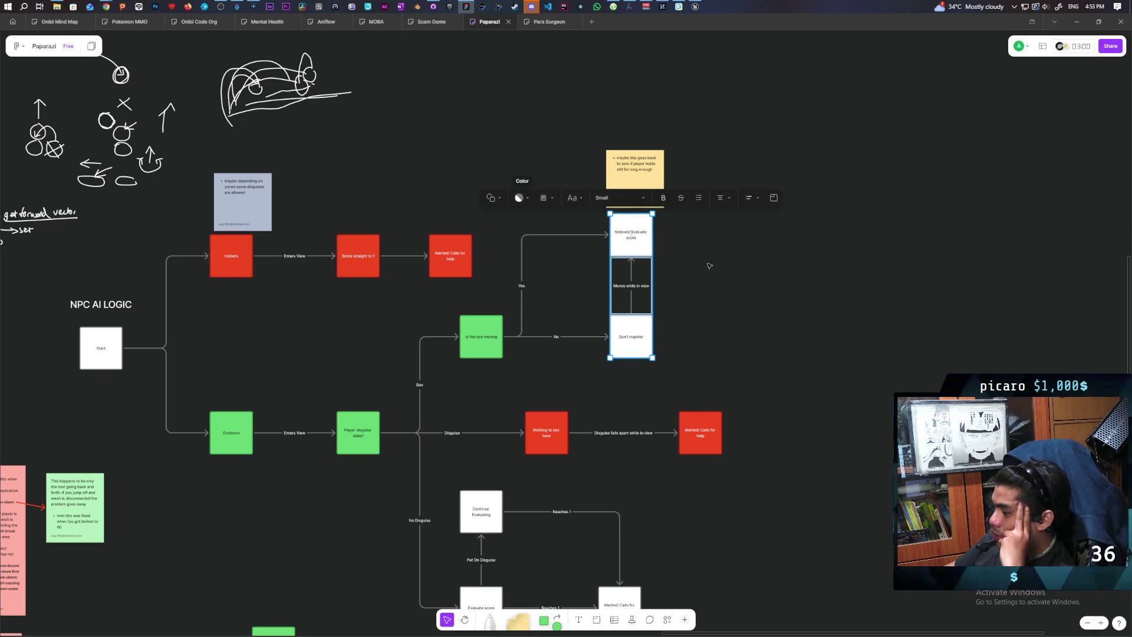
click(675, 241)
click(546, 188)
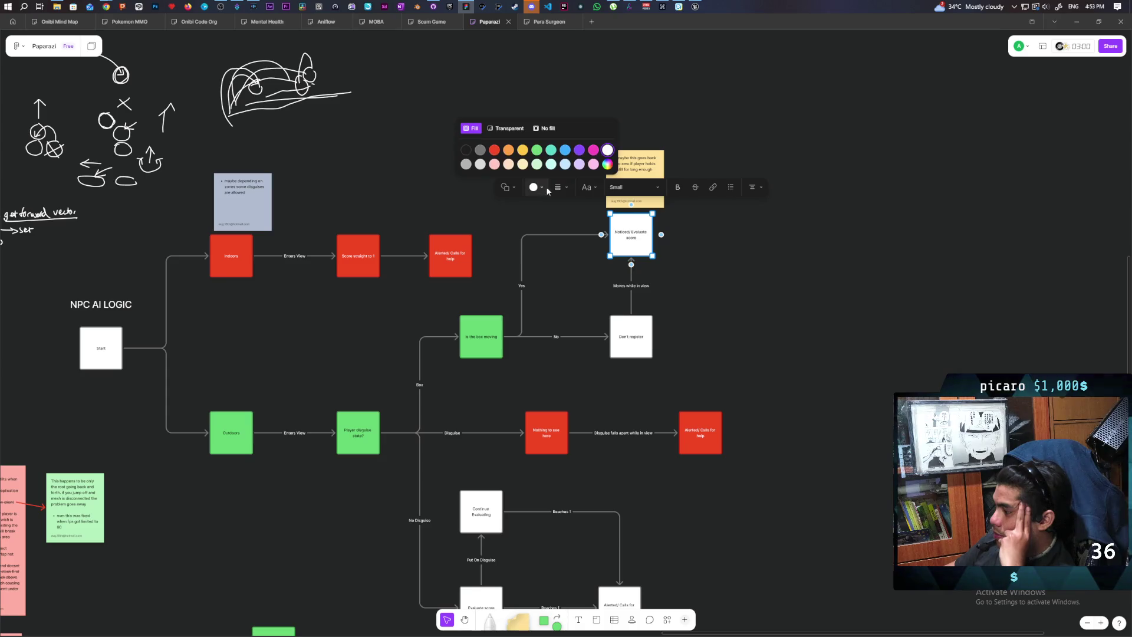
click(534, 149)
click(647, 322)
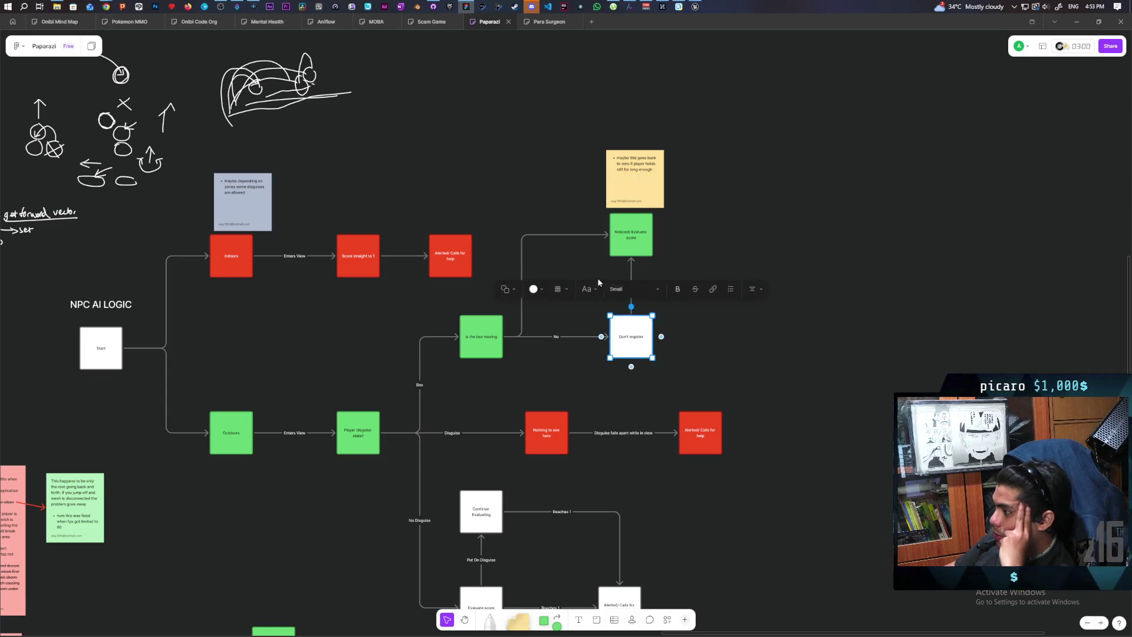
click(533, 288)
click(521, 249)
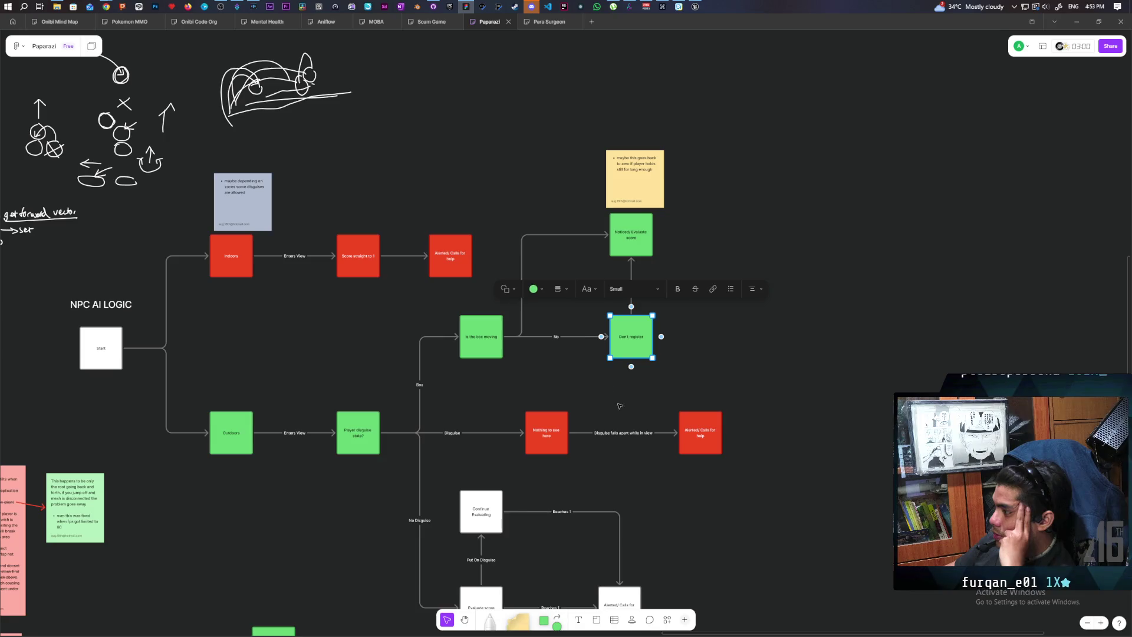
scroll(654, 212, down, 5)
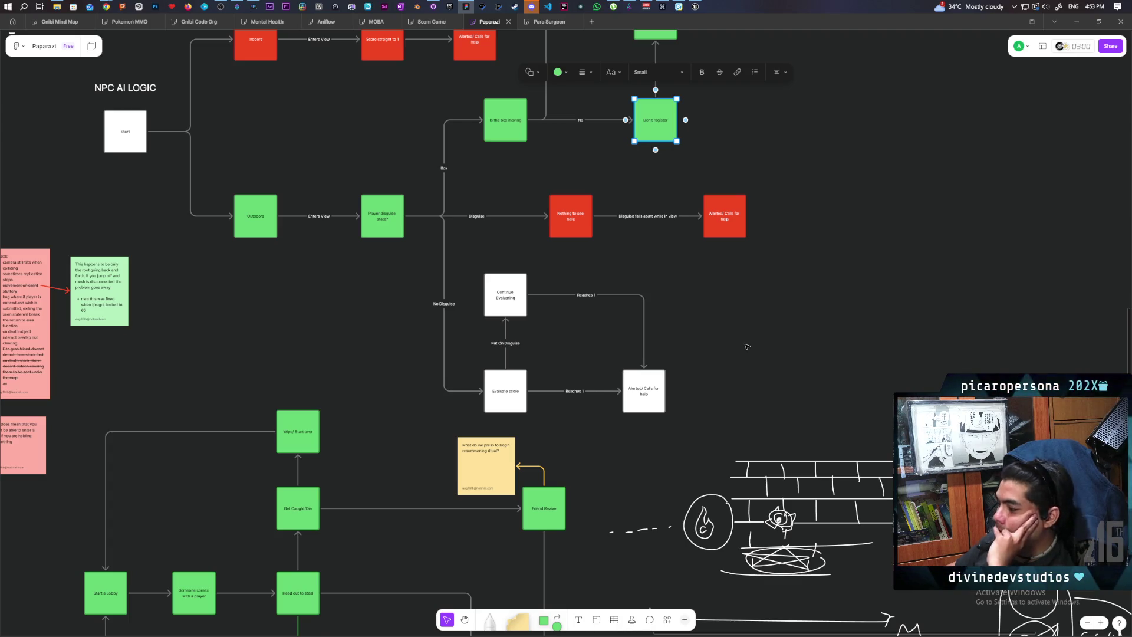
drag(718, 303, 716, 406)
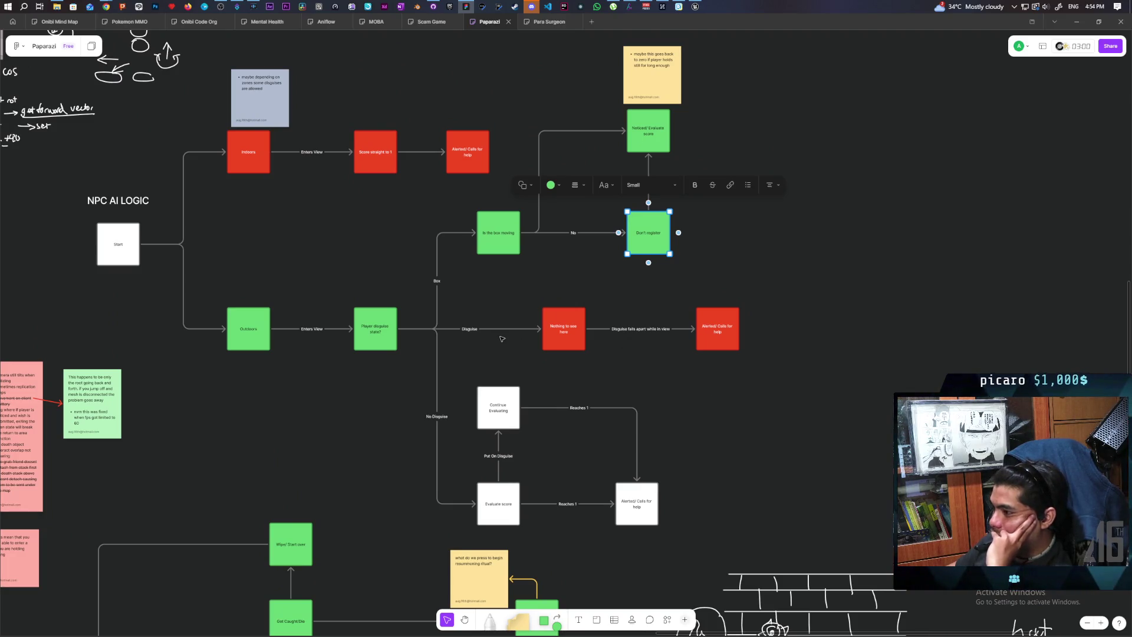
click(367, 272)
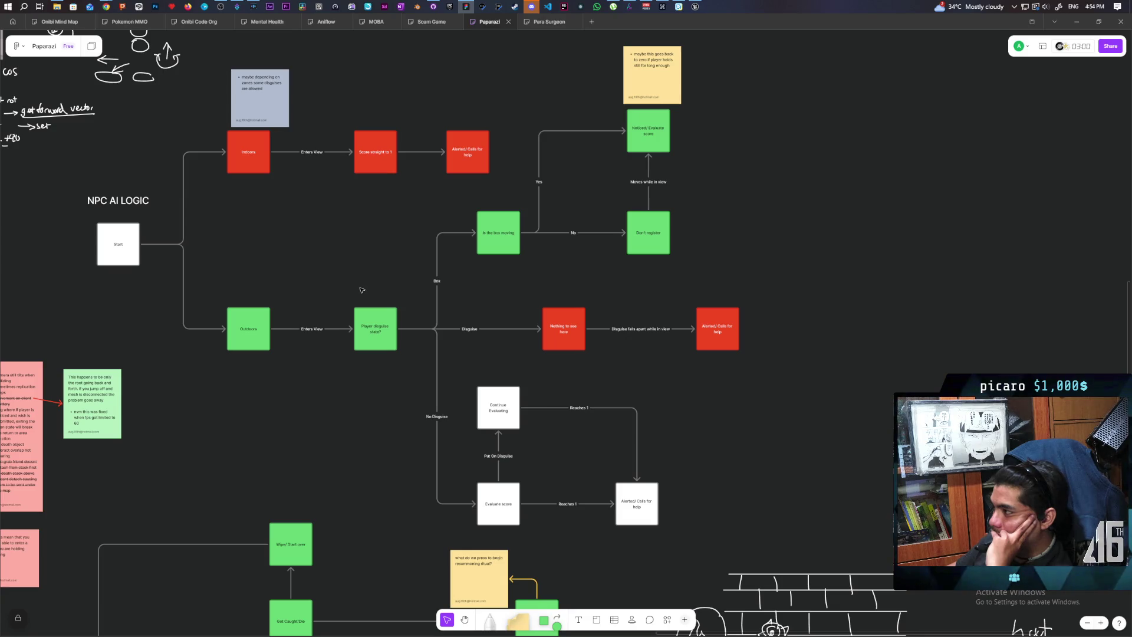
mouse_move(372, 438)
mouse_down()
mouse_move(333, 183)
mouse_move(344, 235)
mouse_move(301, 171)
mouse_move(216, 93)
mouse_move(78, 18)
mouse_up()
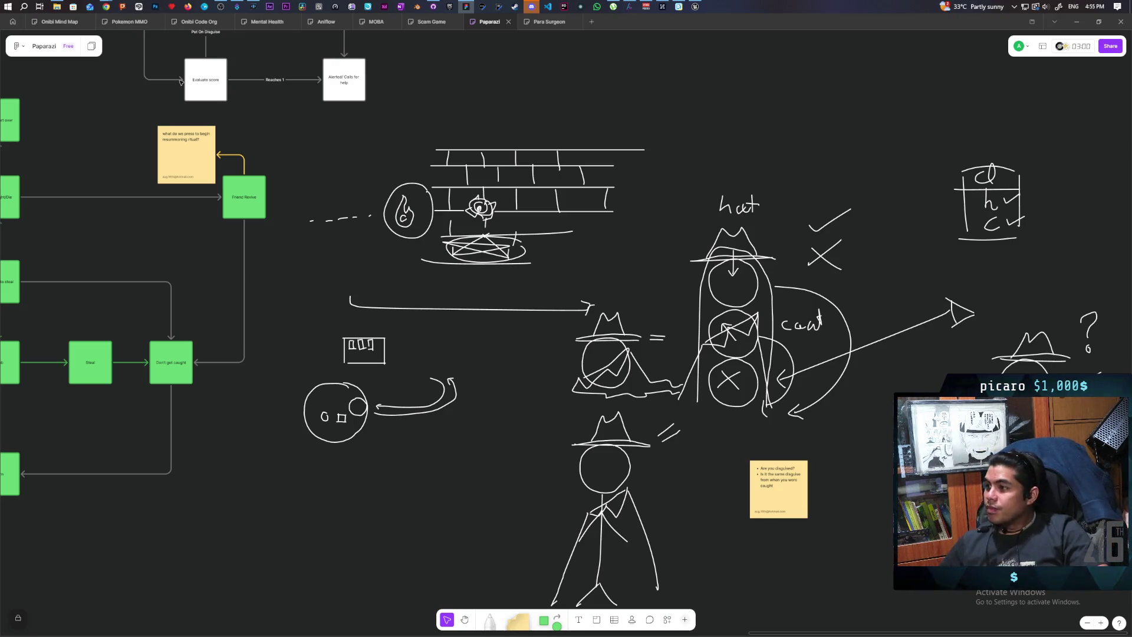
Bring up the web browser showing the YouTube video page.
mouse_move(211, 27)
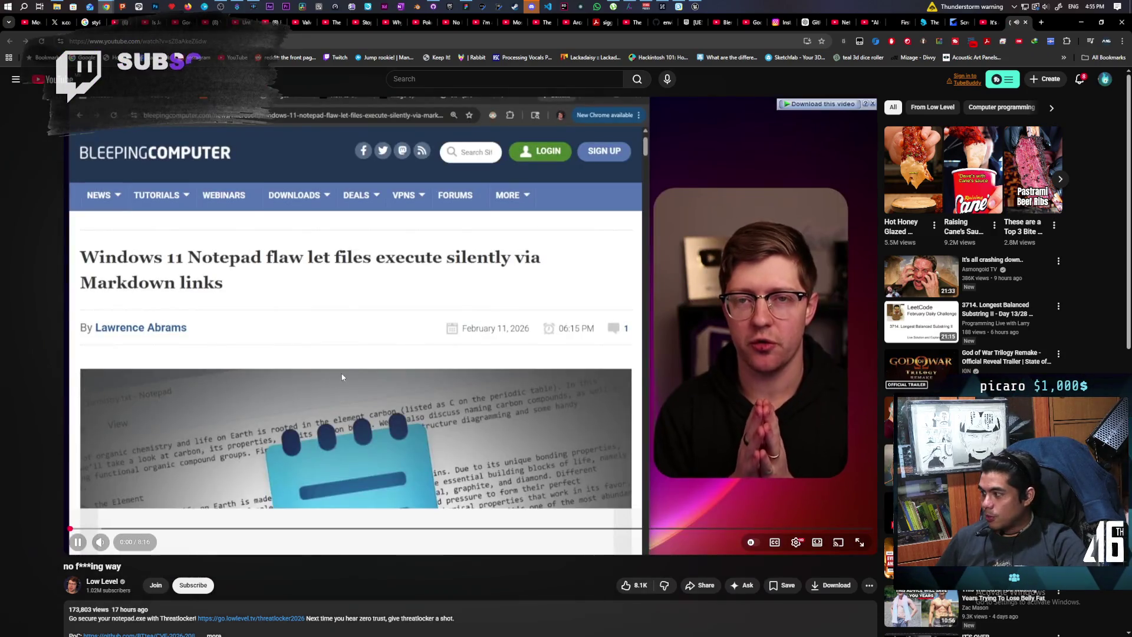
Pause the Low Level video and bring up the YouTube home feed tab.
click(348, 371)
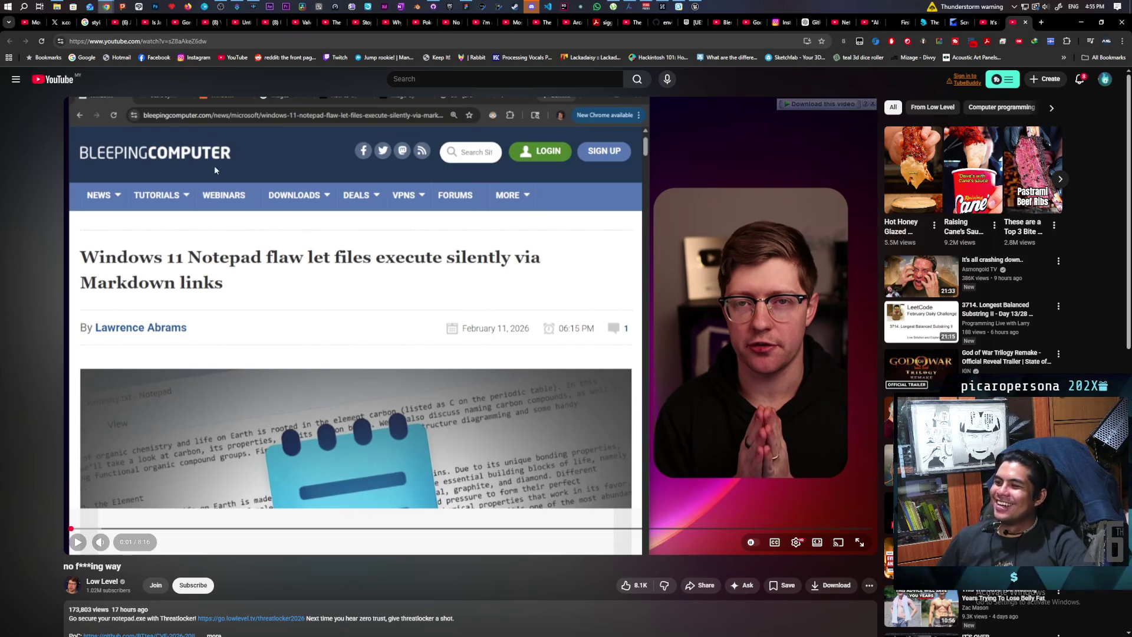
click(209, 23)
mouse_move(265, 236)
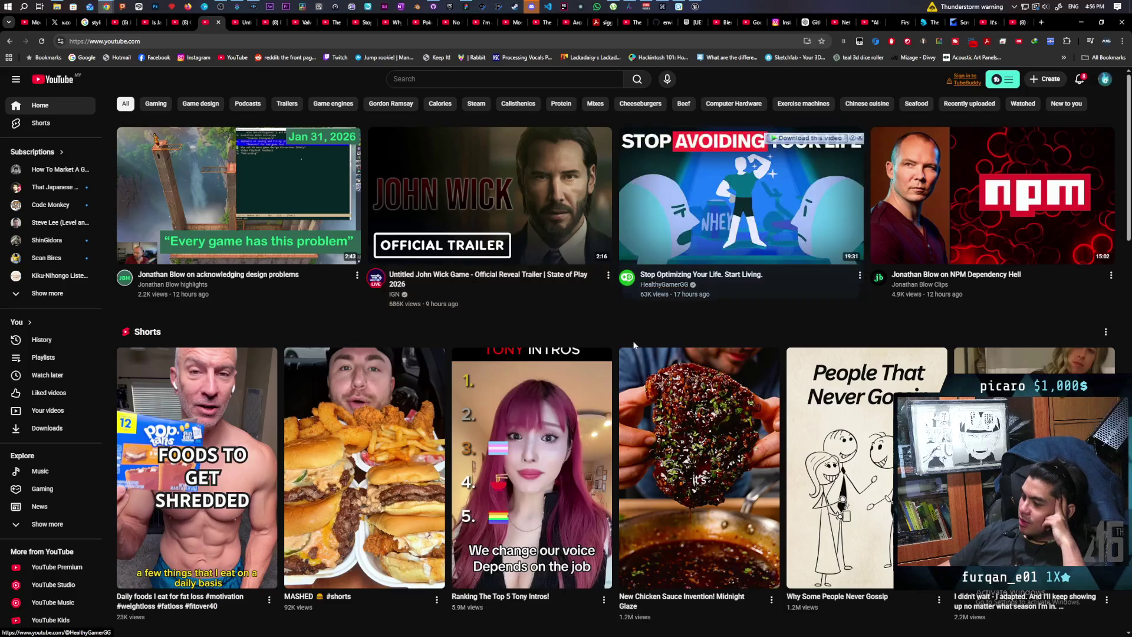
mouse_move(564, 451)
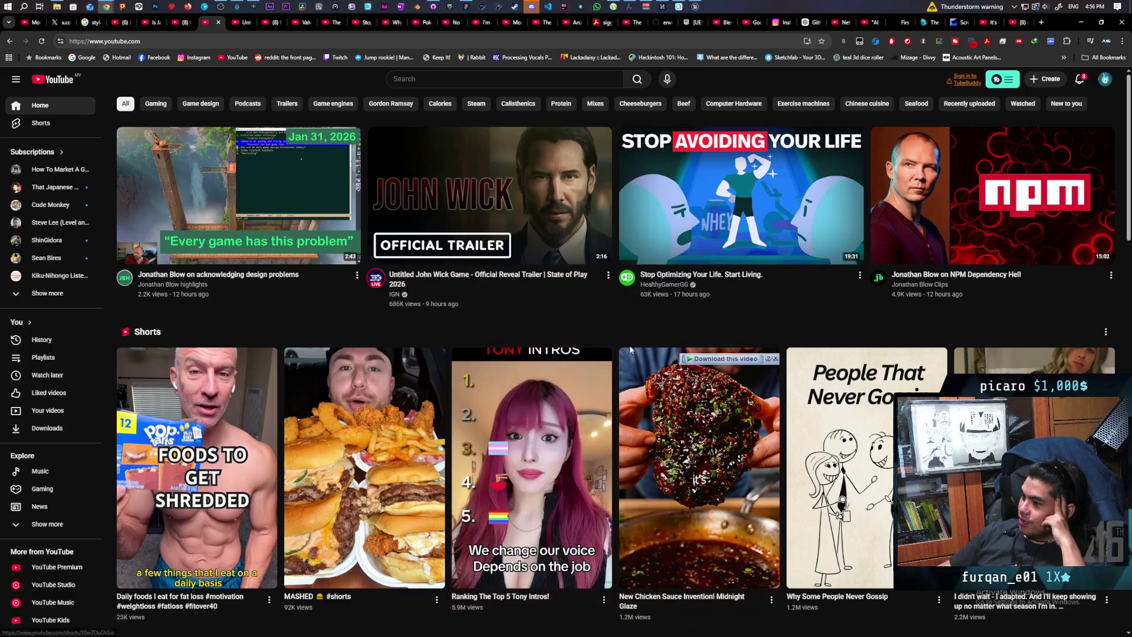
mouse_move(745, 350)
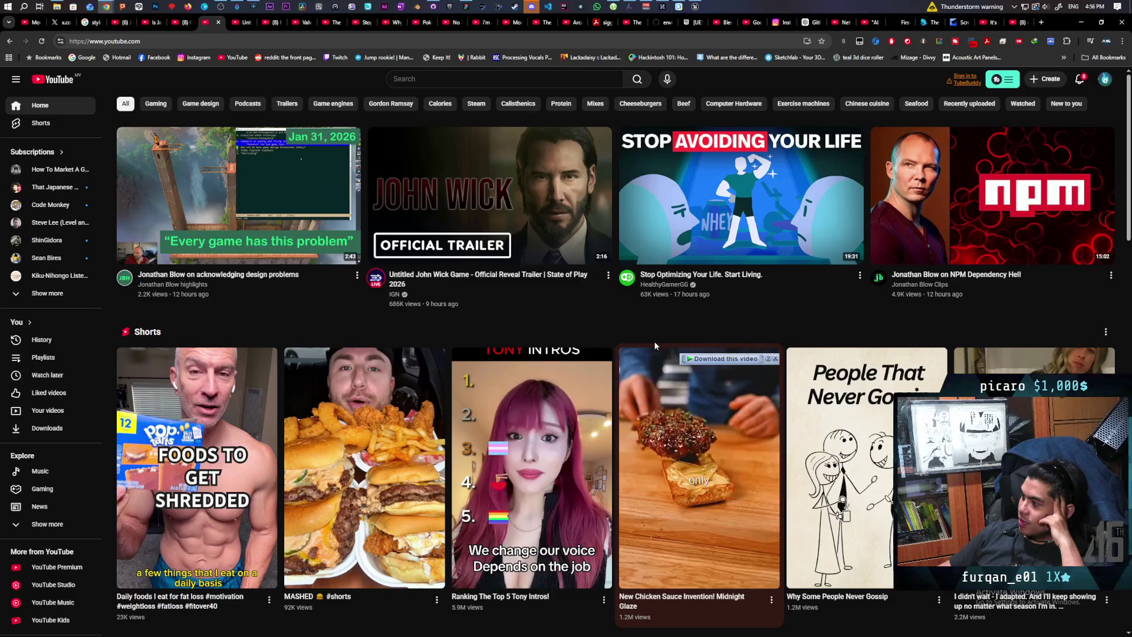
scroll(220, 532, down, 2)
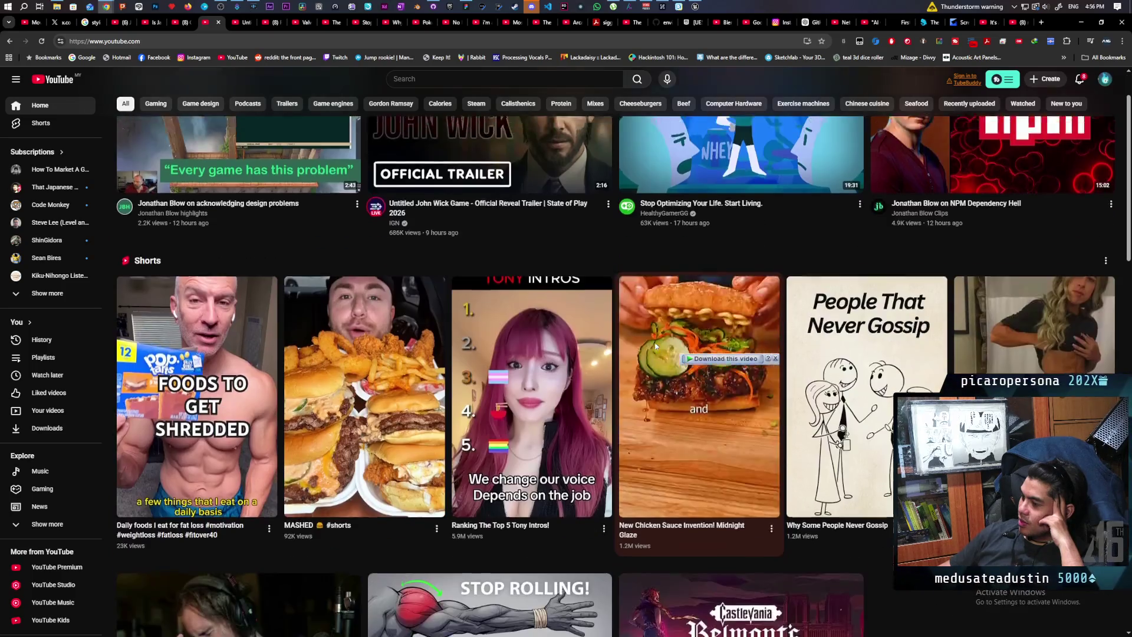
scroll(221, 531, down, 2)
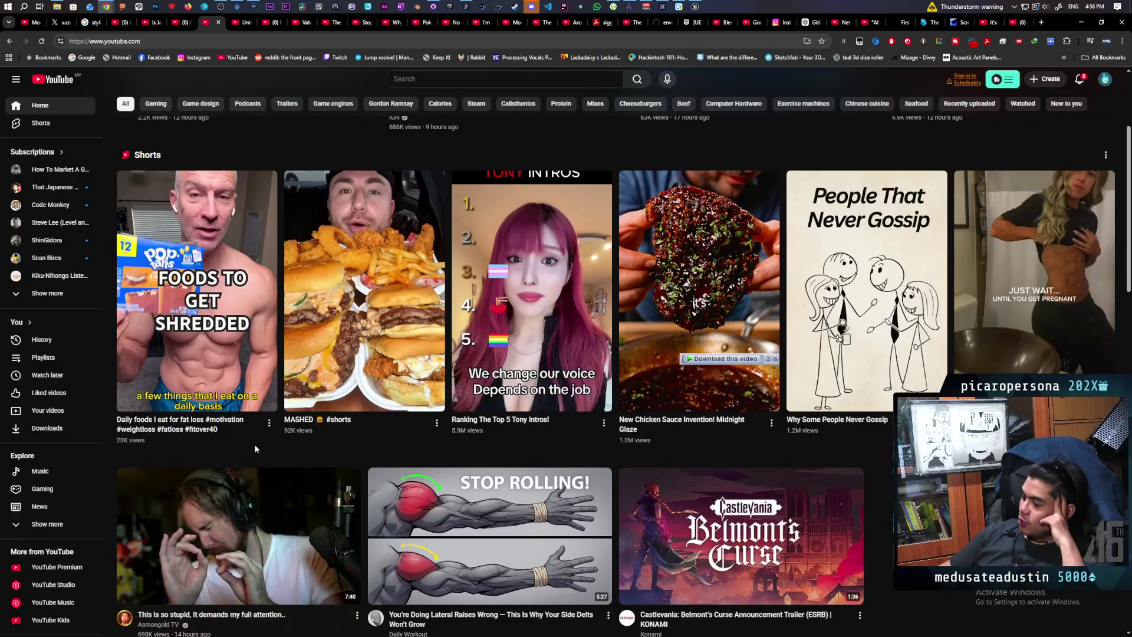
mouse_move(349, 402)
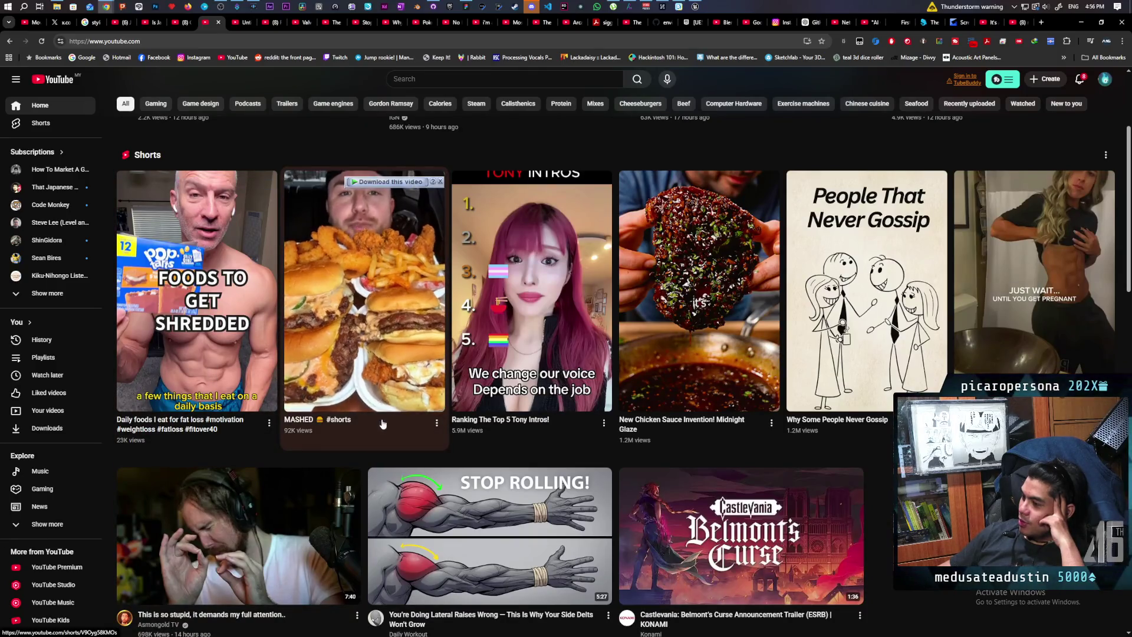
mouse_move(711, 534)
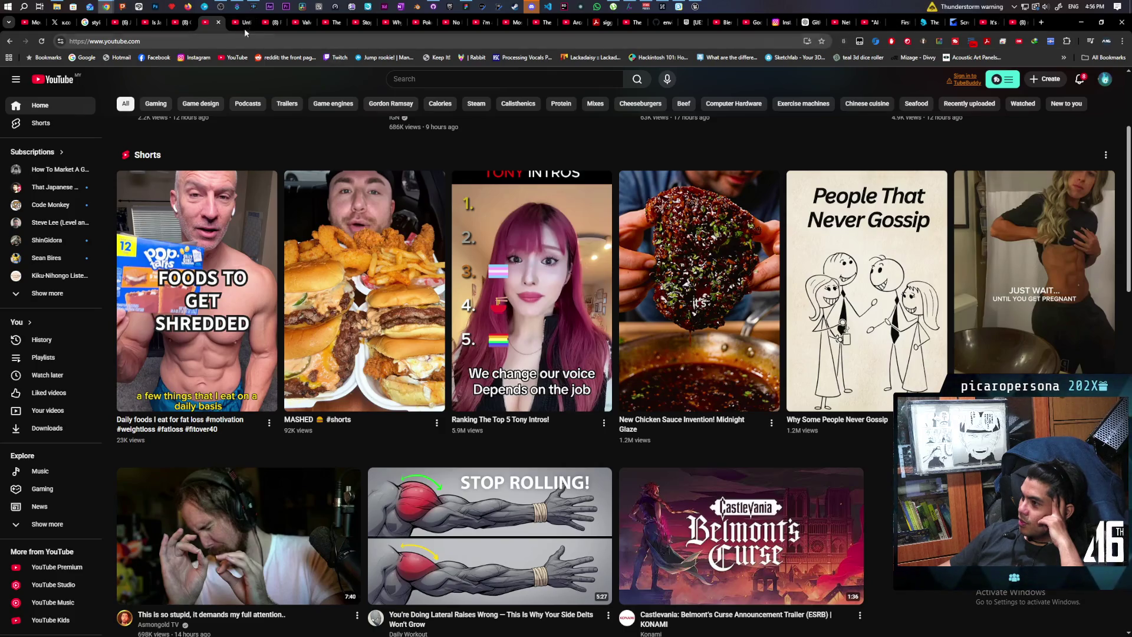
Return to the Low Level Windows 11 Notepad flaw video and resume playback.
click(1018, 23)
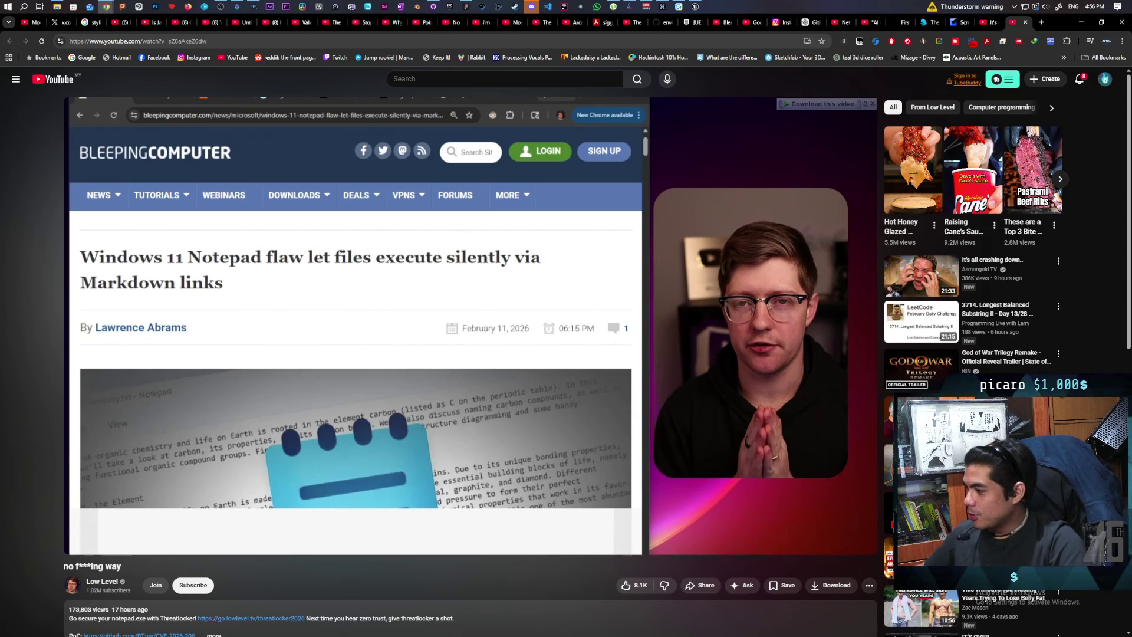
click(362, 313)
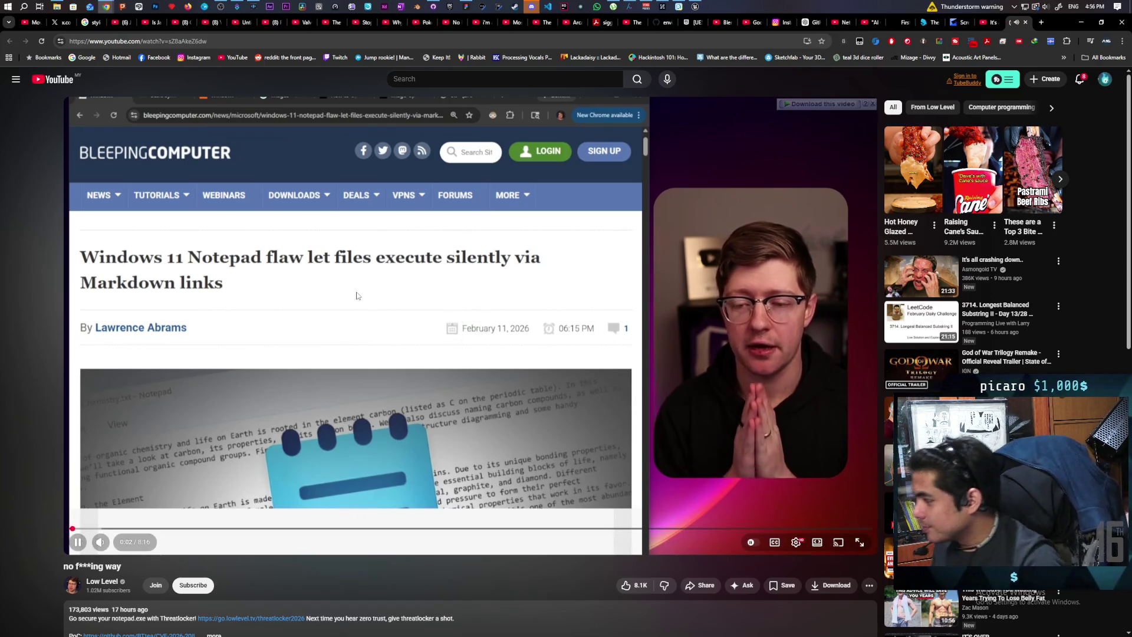